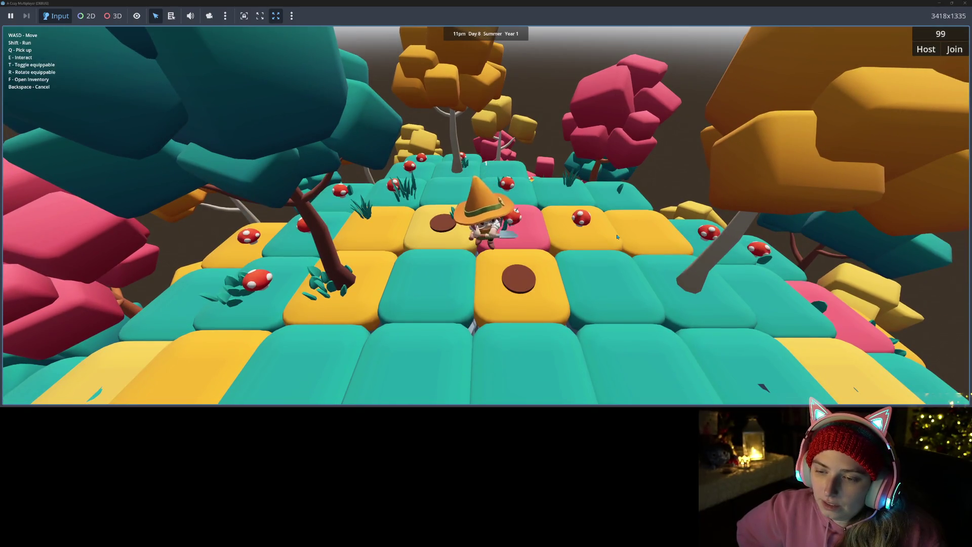
# Step: Walk the hat character past trees and cliffs with W, S, D, then close the game window
pyautogui.press('w')
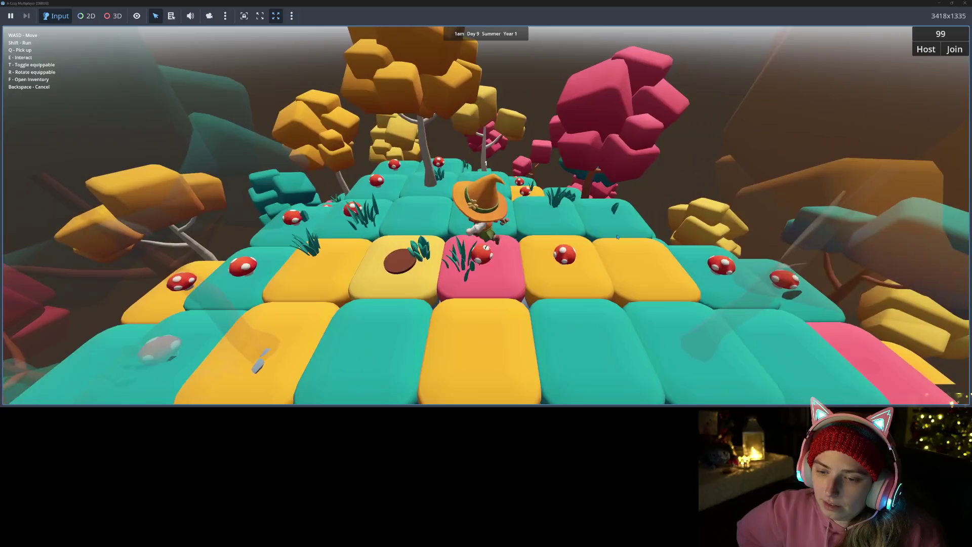
pyautogui.press('s')
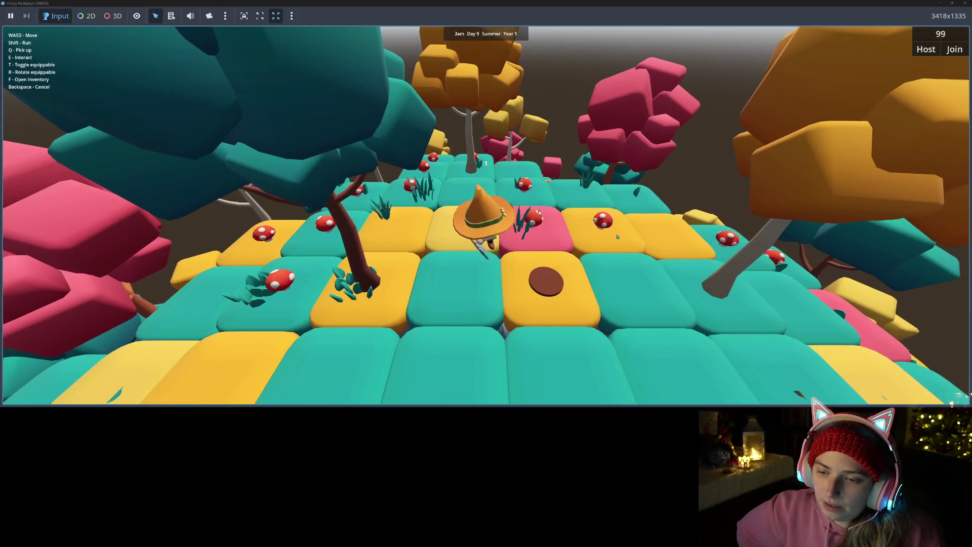
pyautogui.press('w')
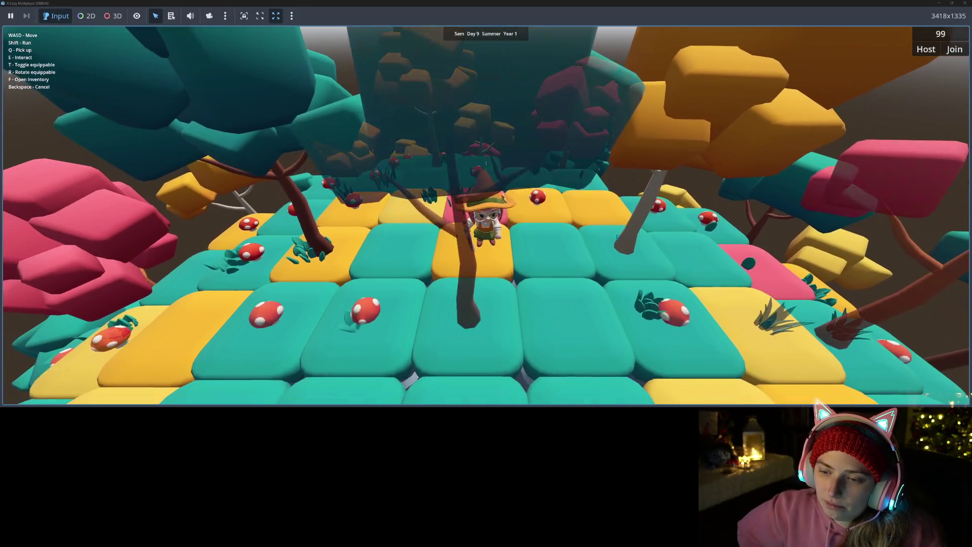
pyautogui.press('d')
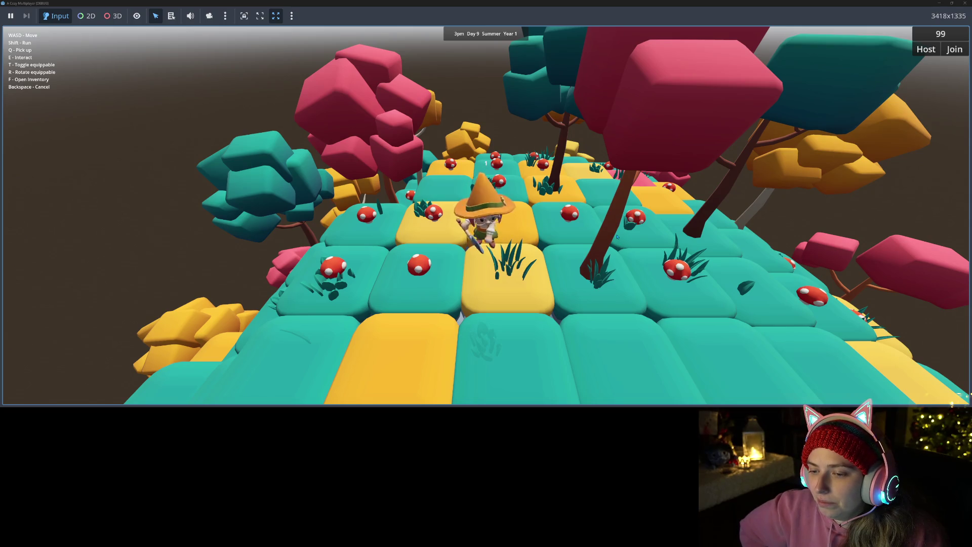
pyautogui.press('s')
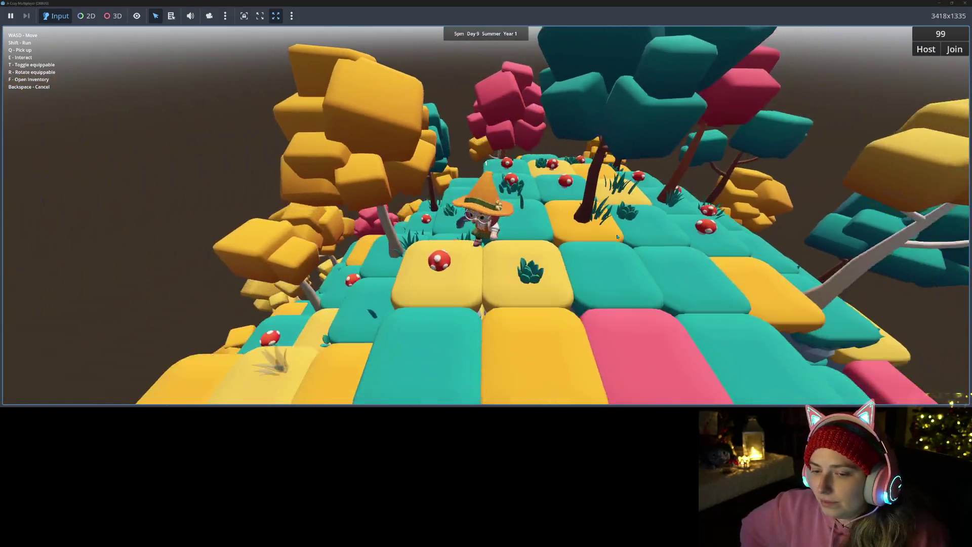
pyautogui.press('w')
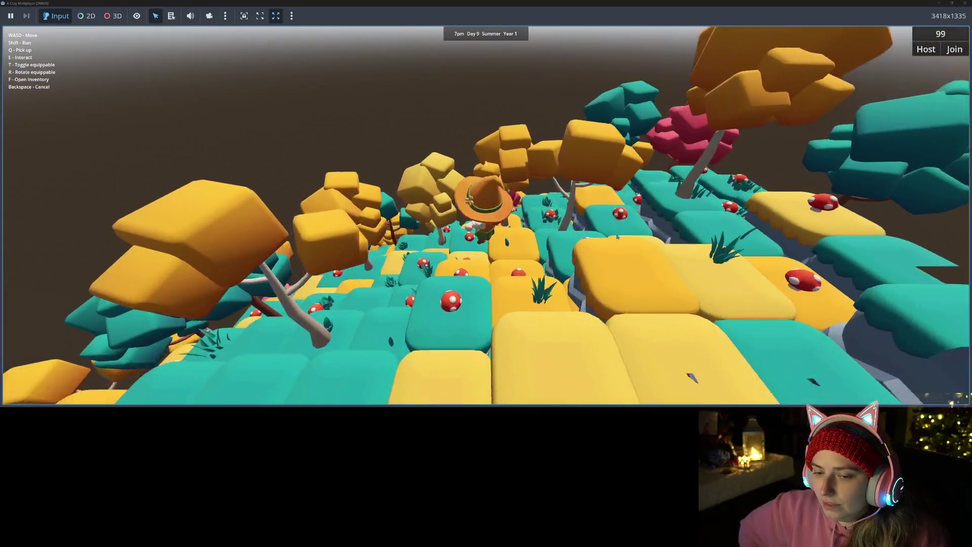
pyautogui.press('w')
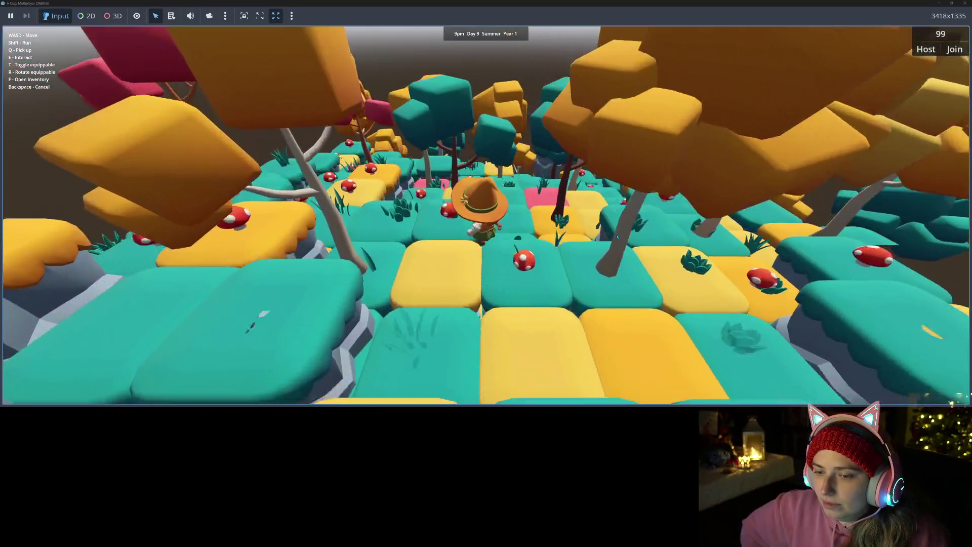
pyautogui.press('w')
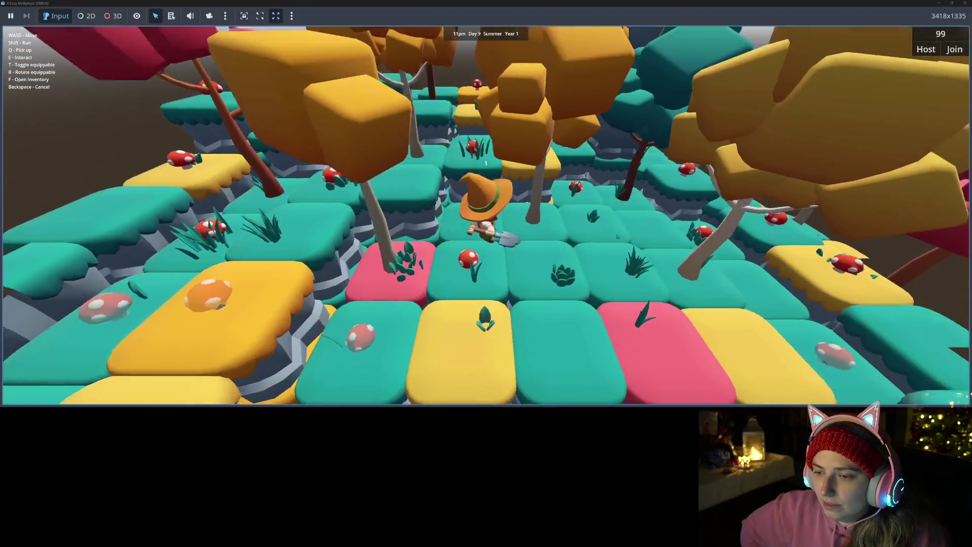
pyautogui.press('w')
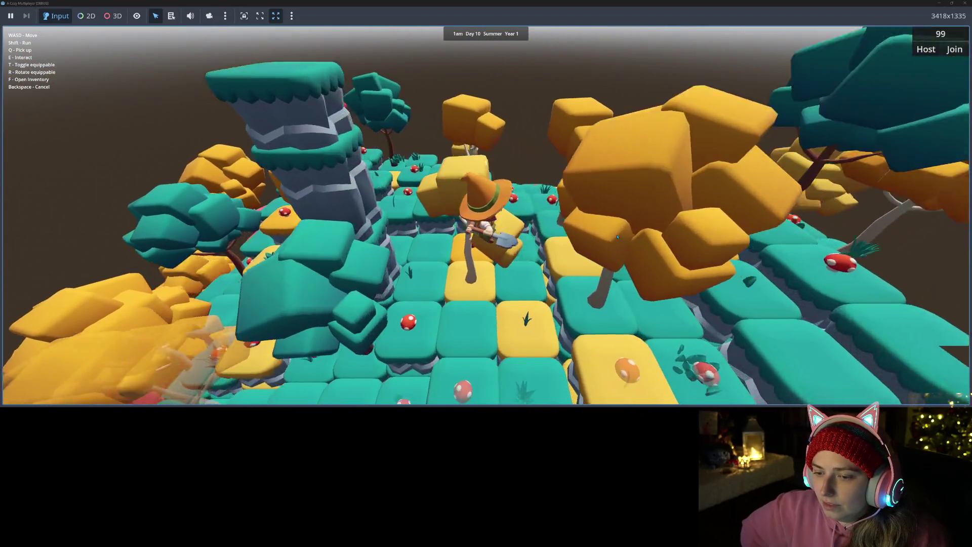
pyautogui.press('w')
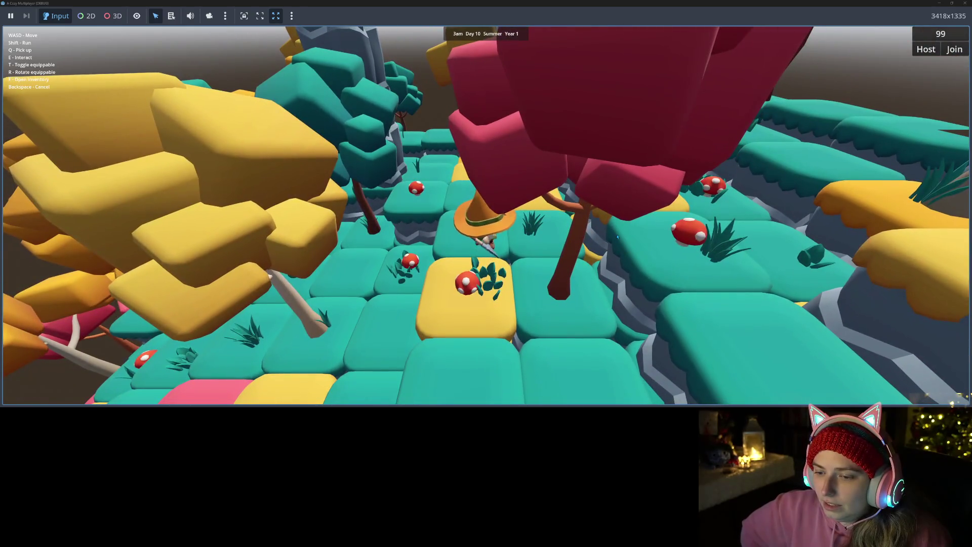
pyautogui.press('w')
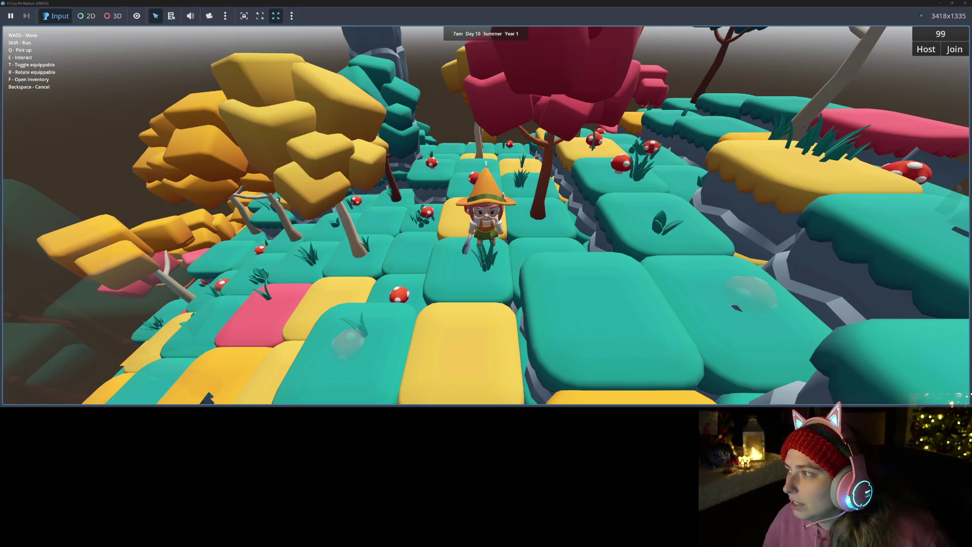
pyautogui.click(966, 4)
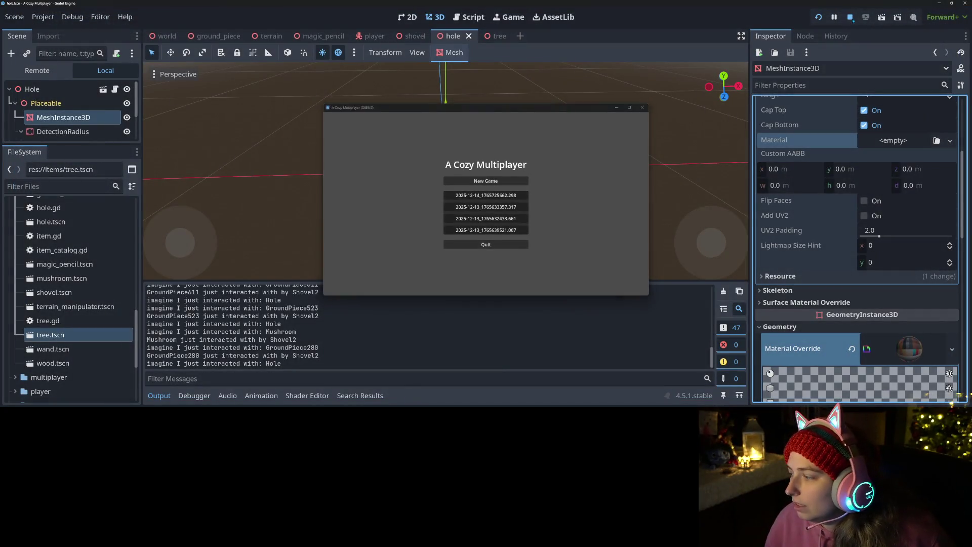
# Step: Close the second game window to stop debugging and switch to the Trello board
pyautogui.click(851, 17)
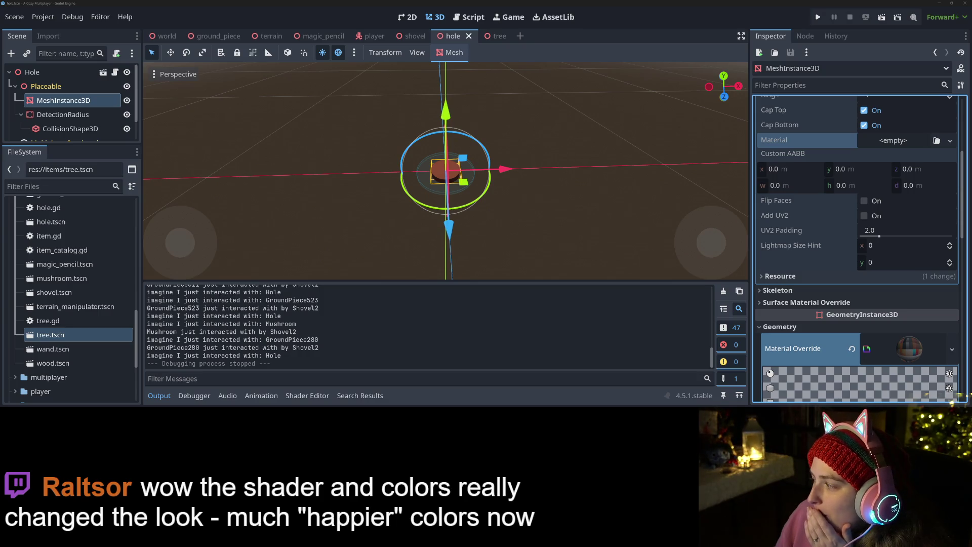
pyautogui.hotkey('alt', 'Tab')
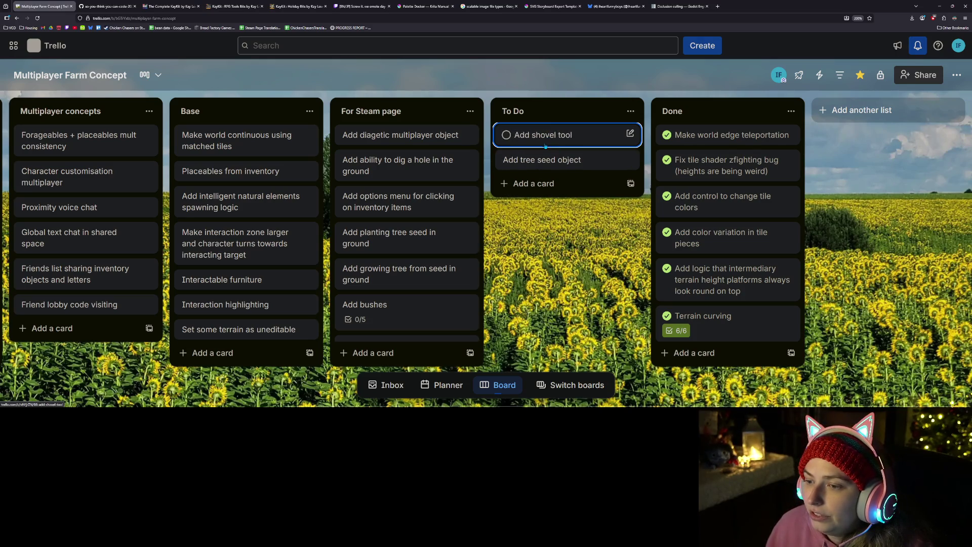
# Step: Move the 'Add shovel tool' card into the Done list
pyautogui.moveTo(543, 146); pyautogui.dragTo(739, 139)
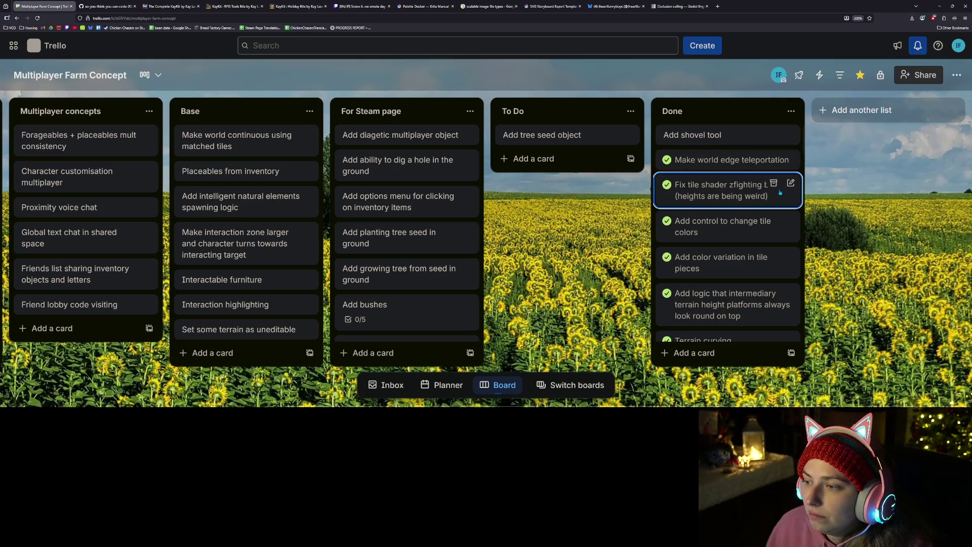
pyautogui.click(943, 10)
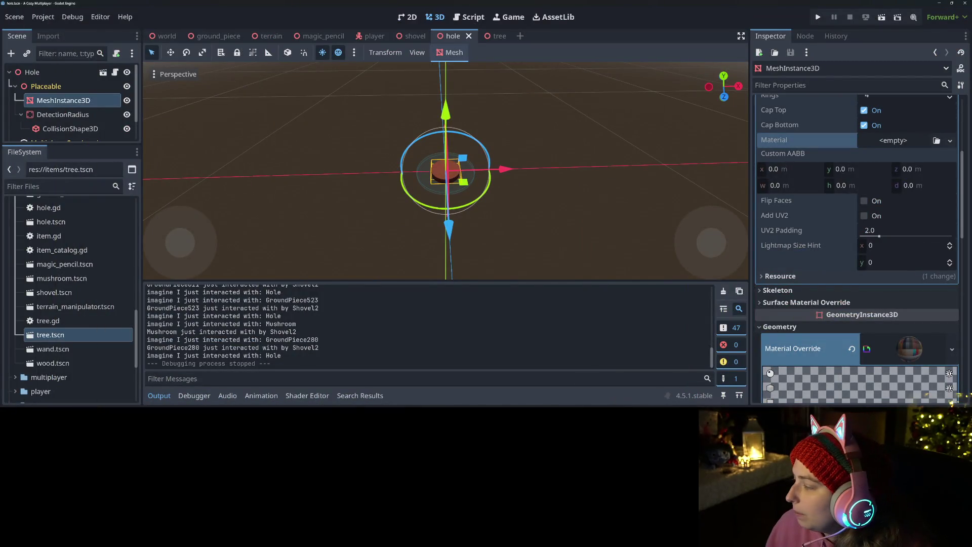
pyautogui.hotkey('alt', 'Tab')
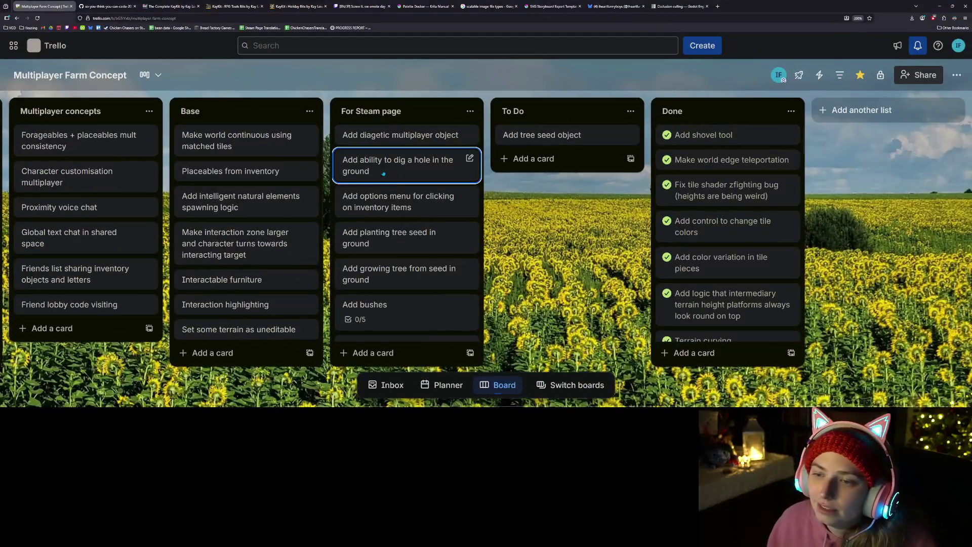
# Step: Add a 'Make shovel animation different for filling in hole' card to For Steam page, then hide the browser
pyautogui.click(386, 357)
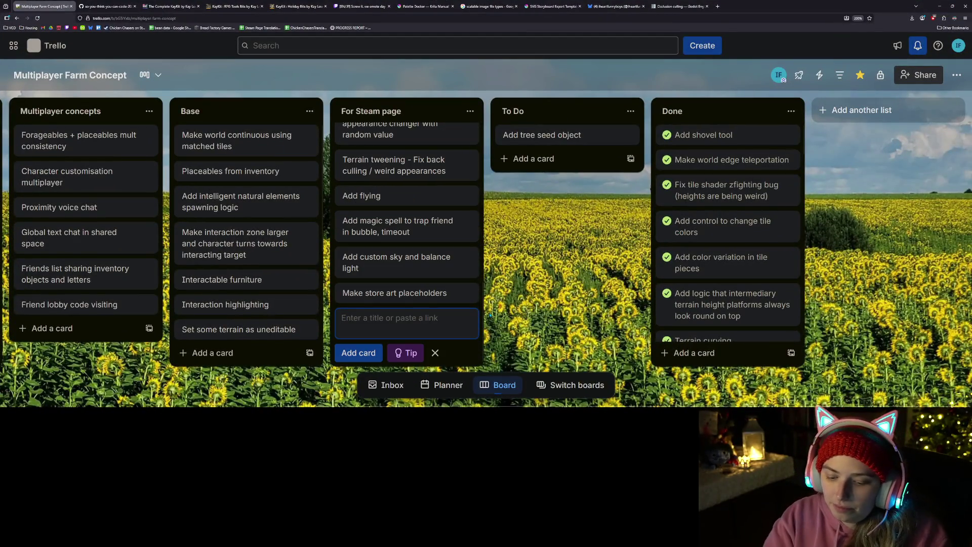
pyautogui.write('MAke')
pyautogui.press('BackSpace')
pyautogui.press('BackSpace')
pyautogui.press('BackSpace')
pyautogui.write('ake shovel animation differen')
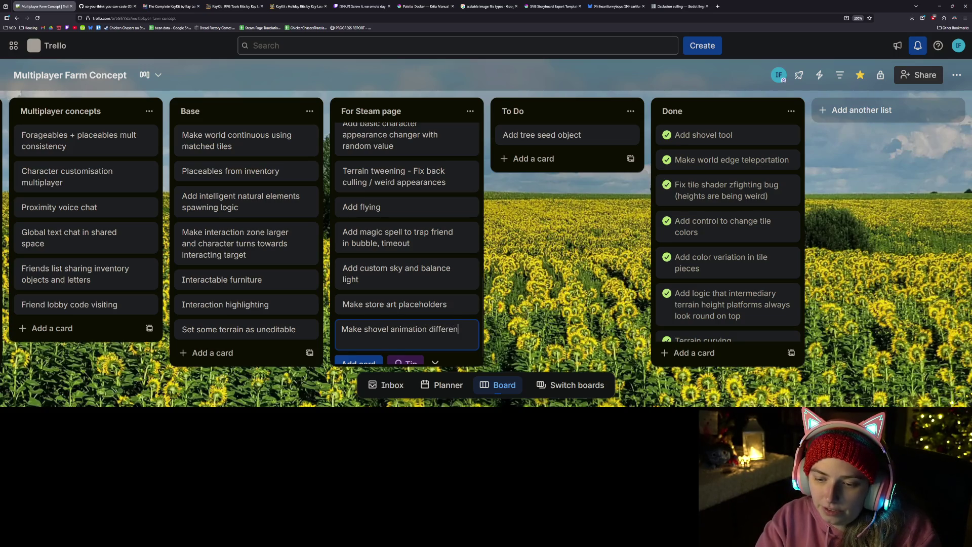
pyautogui.write('t for filling in hole,')
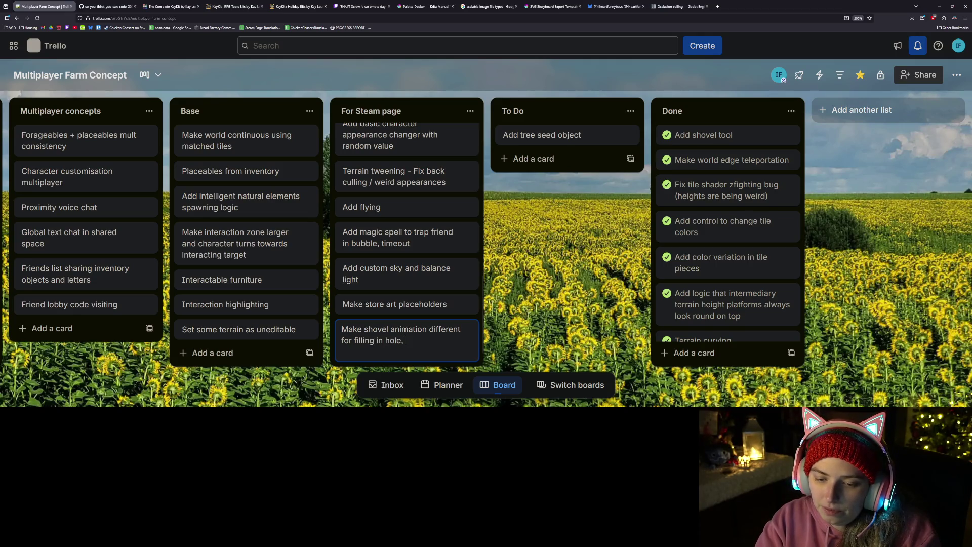
pyautogui.press('BackSpace')
pyautogui.press('BackSpace')
pyautogui.press('Return')
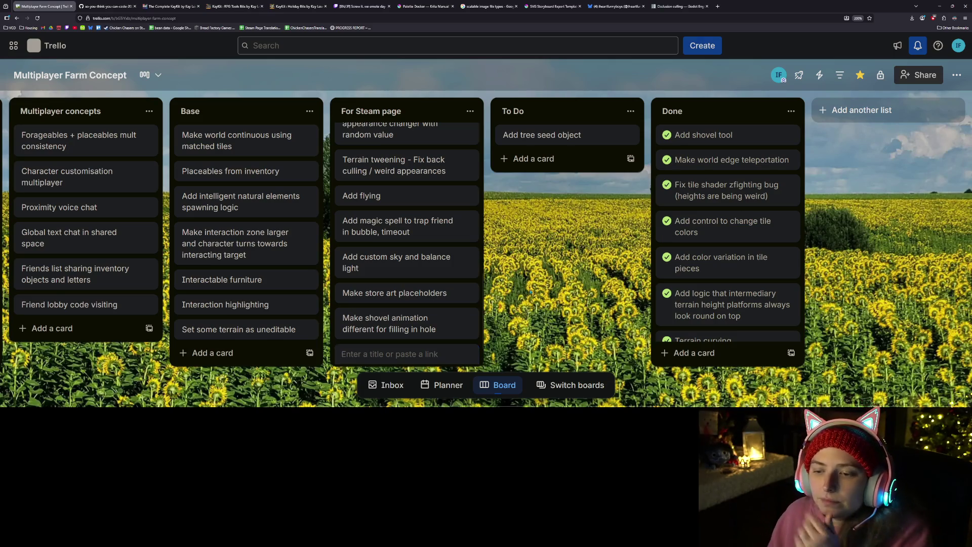
pyautogui.press('Escape')
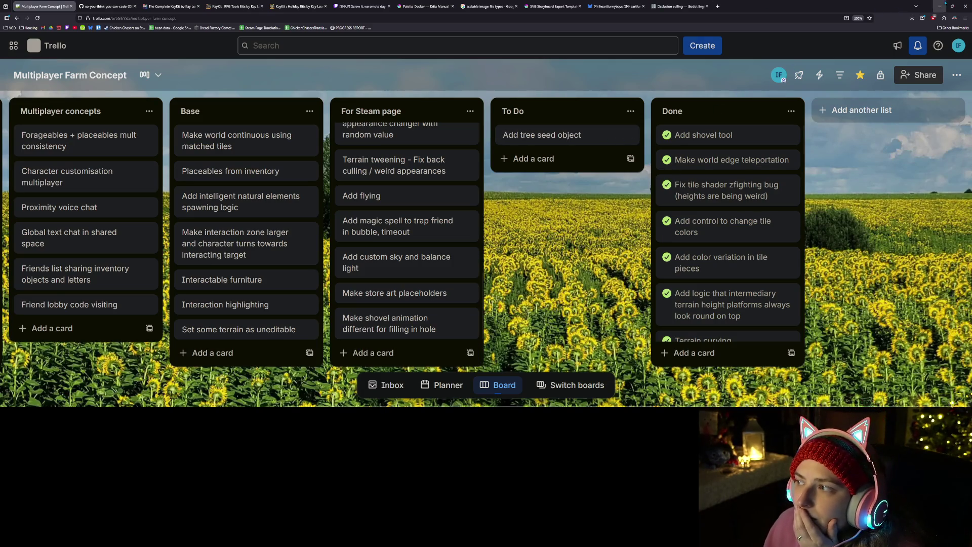
pyautogui.click(943, 5)
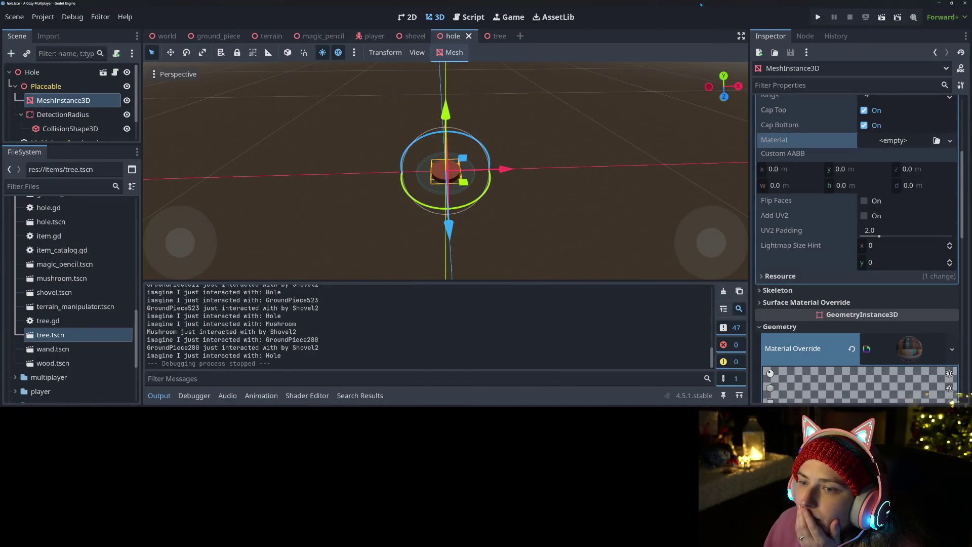
# Step: Open ground_piece.gd in the Script editor with the output panel collapsed and scroll through it
pyautogui.moveTo(506, 192)
pyautogui.mouseDown()
pyautogui.moveTo(524, 223)
pyautogui.moveTo(434, 210)
pyautogui.moveTo(372, 225)
pyautogui.moveTo(432, 231)
pyautogui.mouseUp()
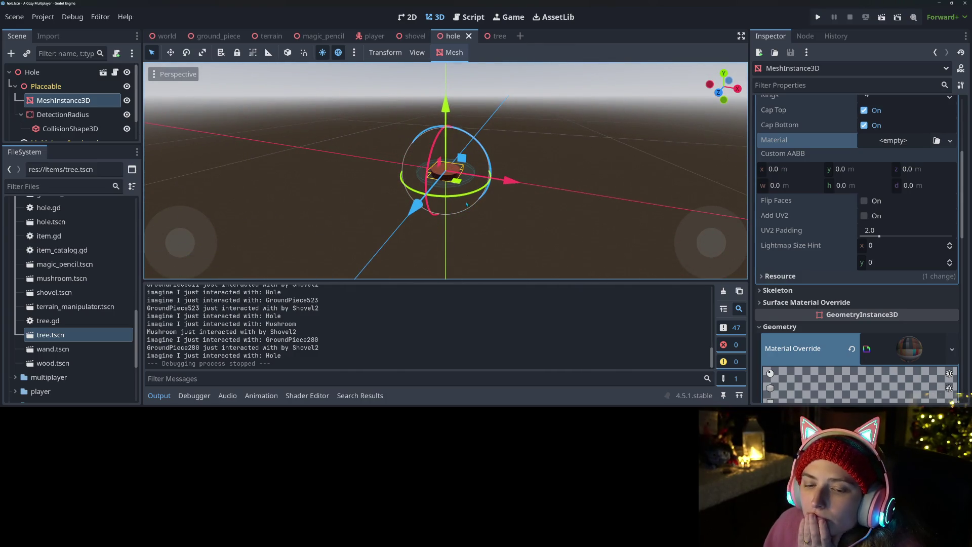
pyautogui.click(469, 17)
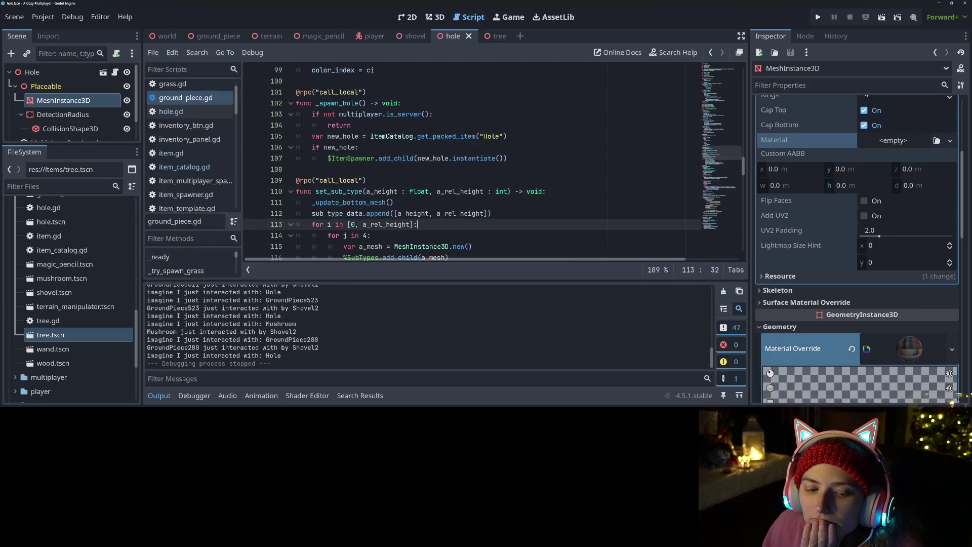
pyautogui.click(158, 395)
pyautogui.click(409, 301)
pyautogui.scroll(-5, 409, 300)
pyautogui.scroll(-9, 409, 301)
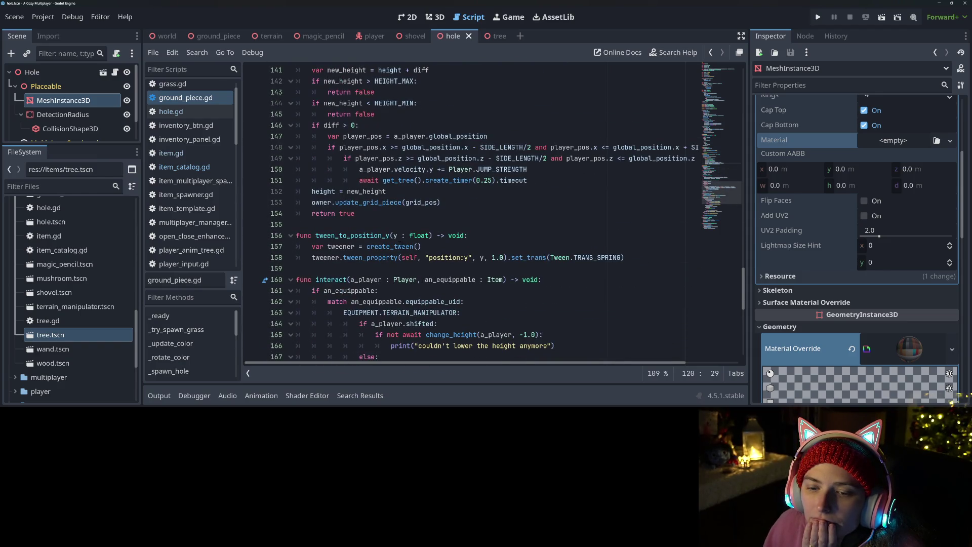
pyautogui.click(180, 101)
pyautogui.scroll(-5, 338, 263)
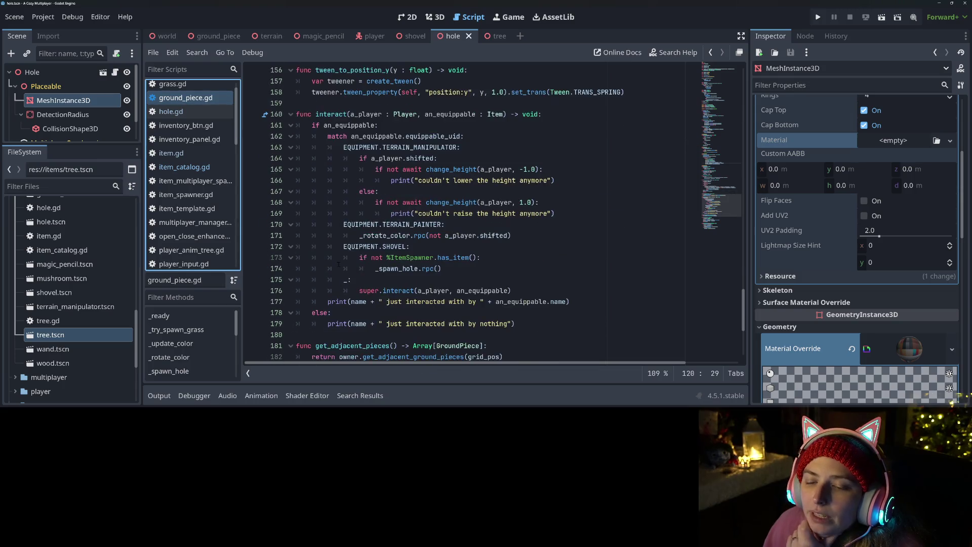
pyautogui.scroll(-1, 435, 277)
# Step: Inspect the _spawn_hole call on line 174, then select a_player and interact on line 160
pyautogui.click(456, 234)
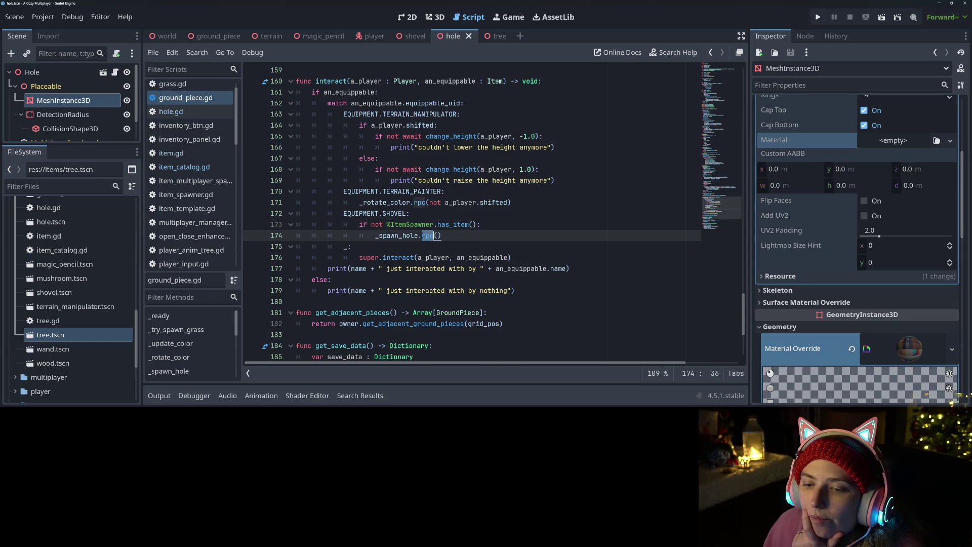
pyautogui.doubleClick(394, 236)
pyautogui.click(395, 236)
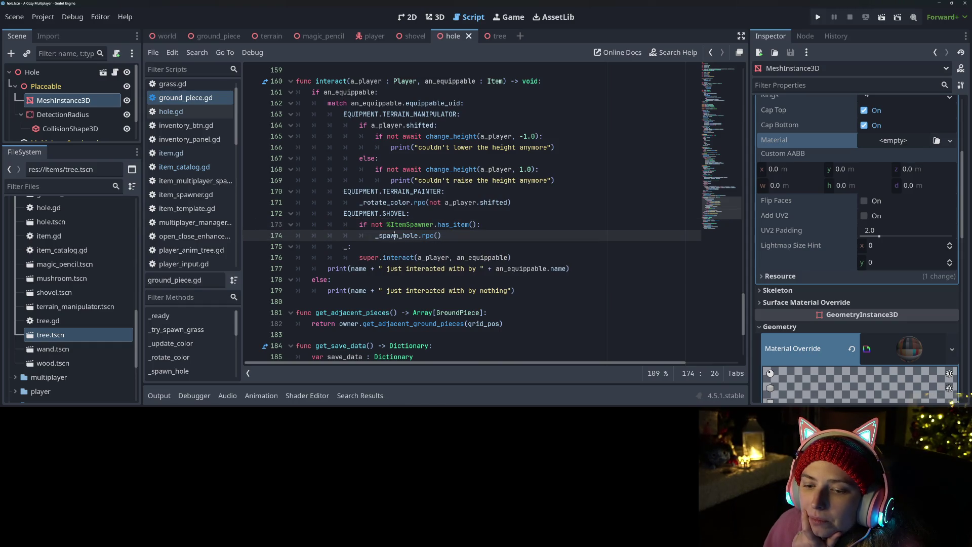
pyautogui.click(373, 268)
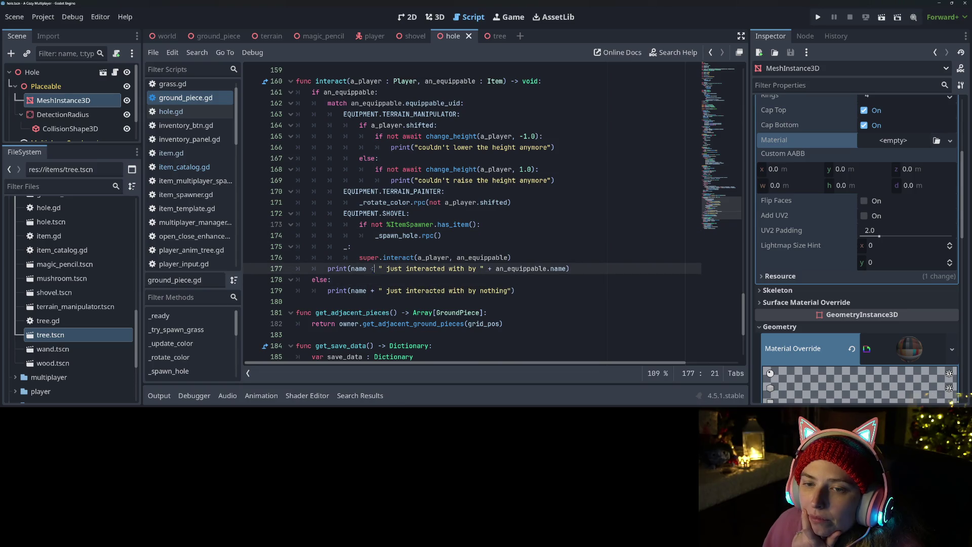
pyautogui.click(382, 235)
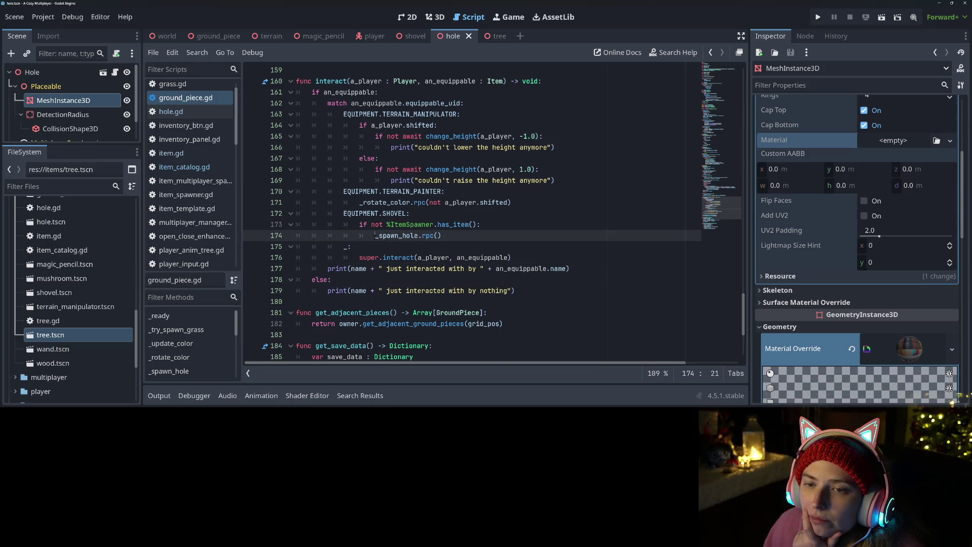
pyautogui.doubleClick(372, 81)
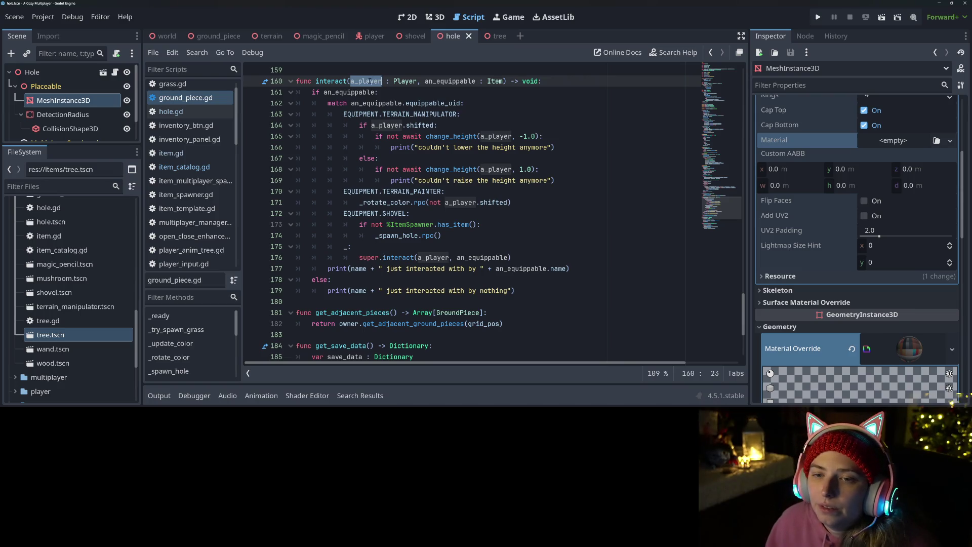
pyautogui.doubleClick(331, 81)
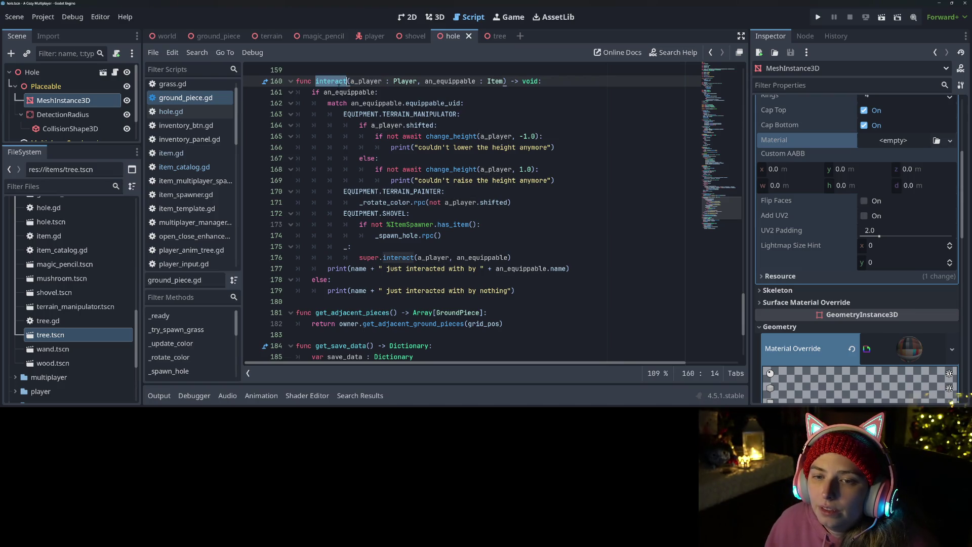
pyautogui.hotkey('ctrl', 'shift', 'f')
# Step: Search all scripts for 'interact' and open the player_movement.gd result
pyautogui.press('Return')
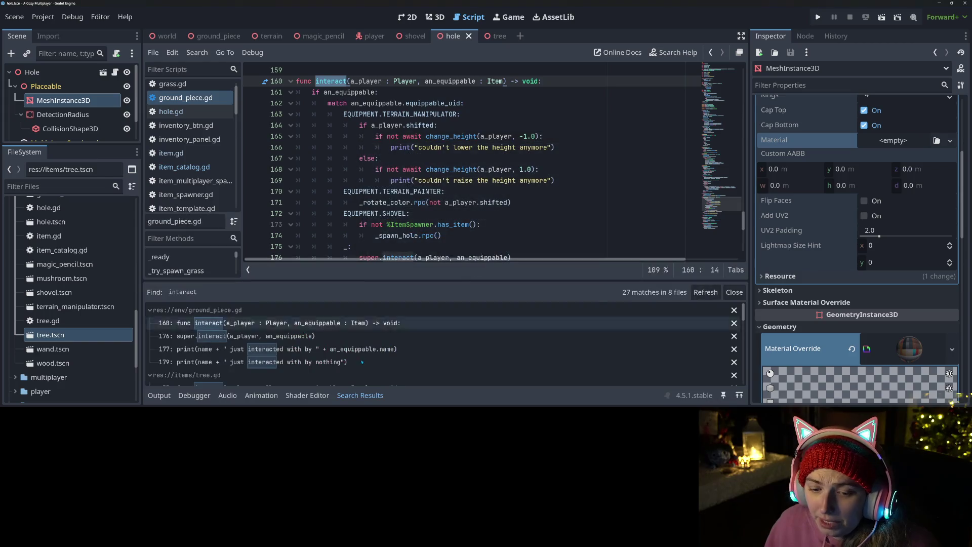
pyautogui.scroll(-5, 274, 367)
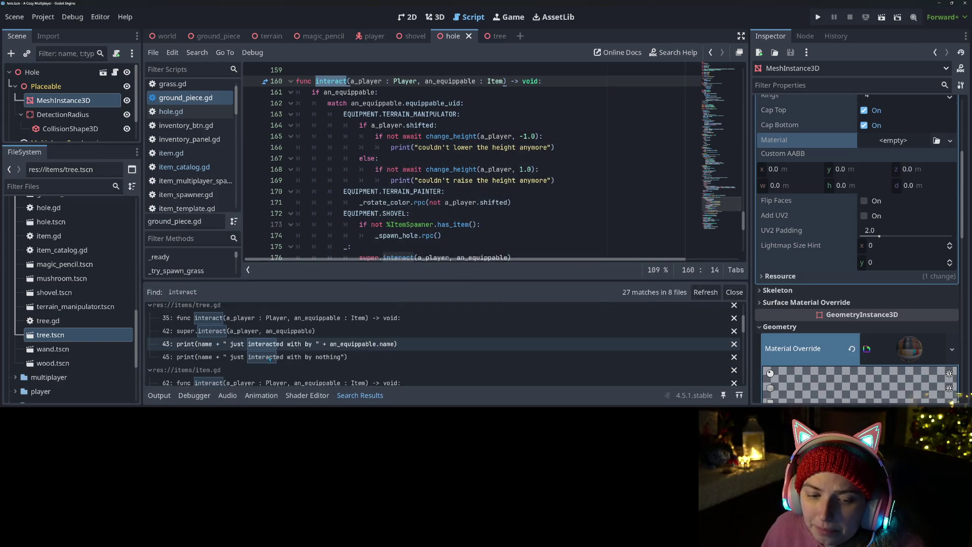
pyautogui.scroll(-5, 271, 360)
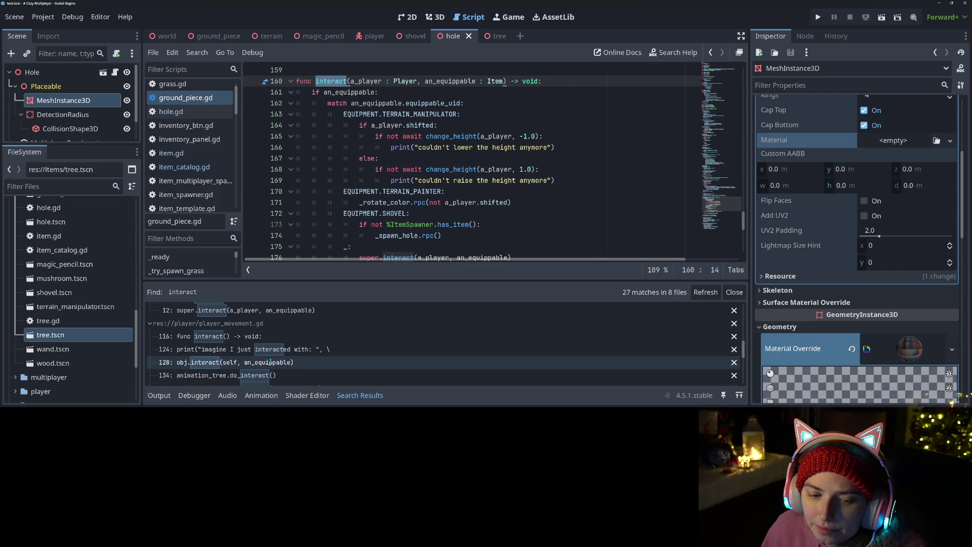
pyautogui.click(272, 328)
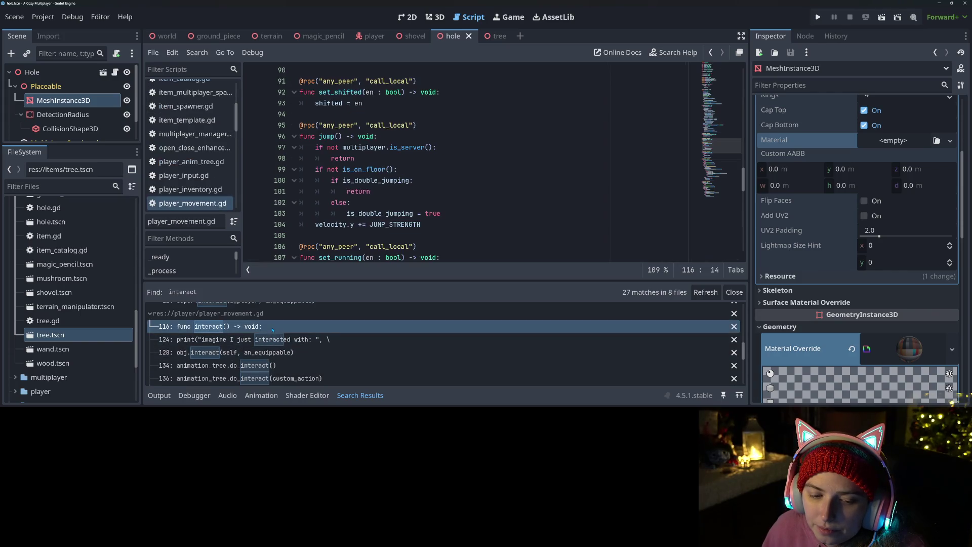
pyautogui.scroll(-7, 416, 188)
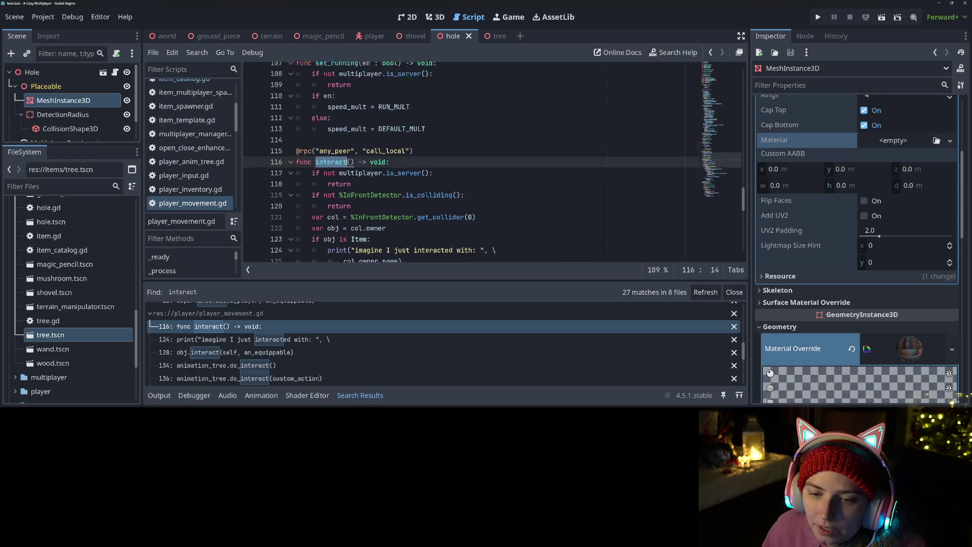
pyautogui.scroll(-1, 371, 168)
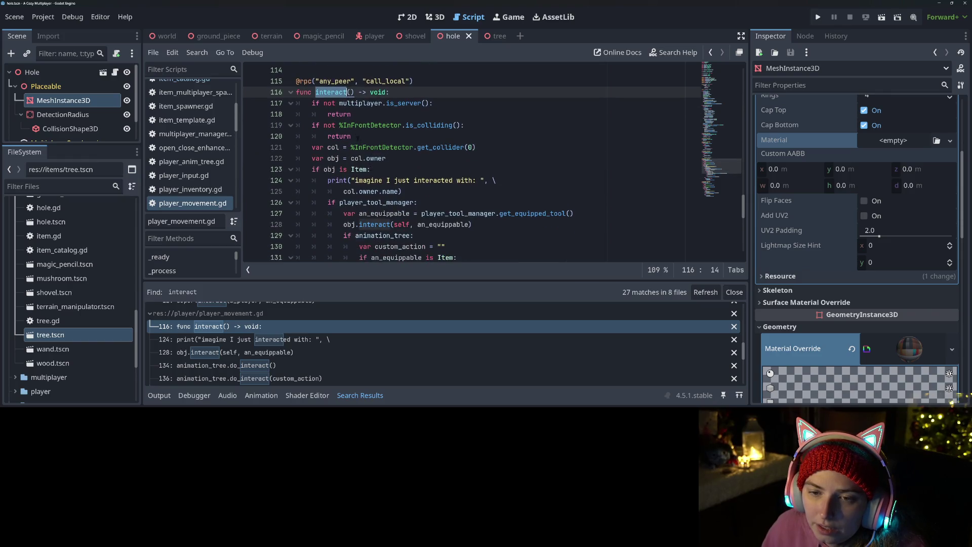
# Step: Highlight InFrontDetector, player_tool_manager, custom_action and interact in the player's interact code
pyautogui.doubleClick(377, 125)
pyautogui.click(389, 147)
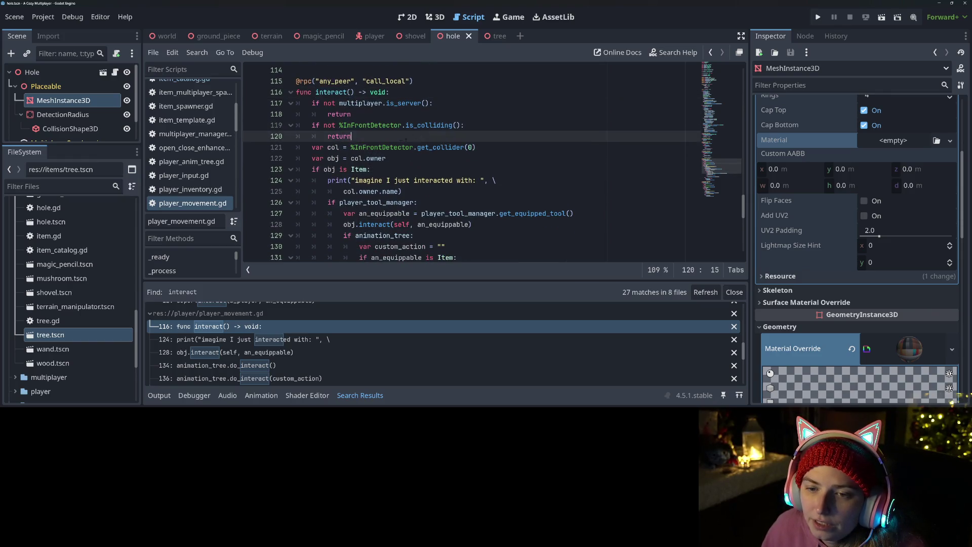
pyautogui.scroll(-1, 365, 191)
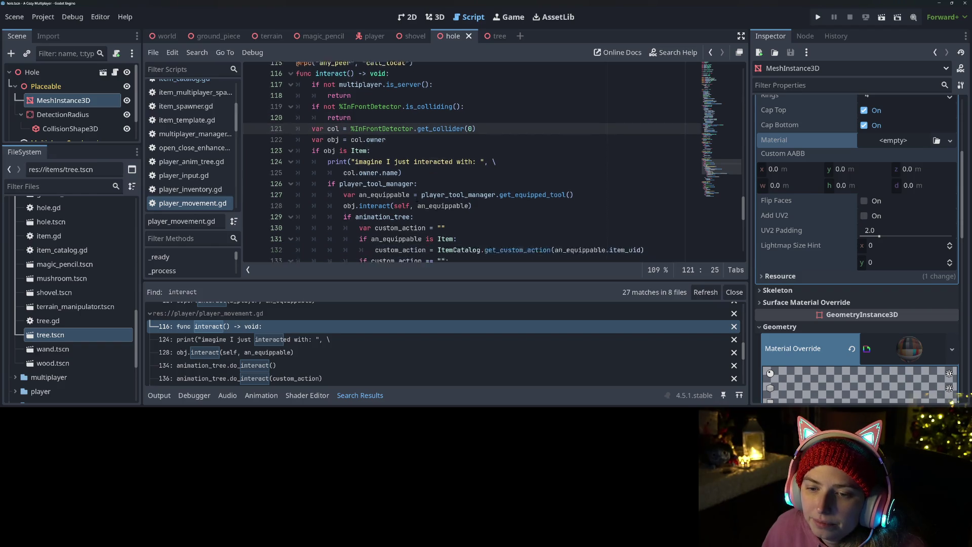
pyautogui.click(421, 158)
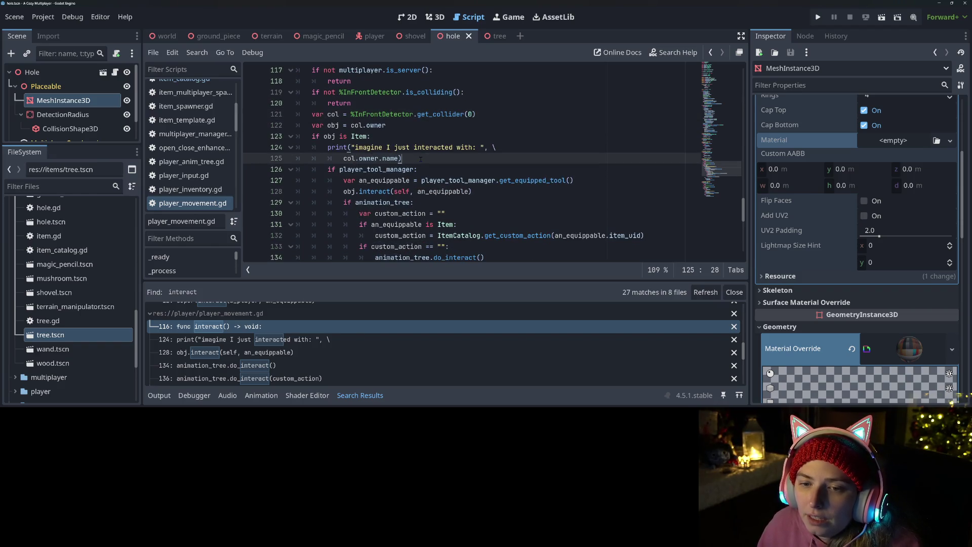
pyautogui.doubleClick(372, 170)
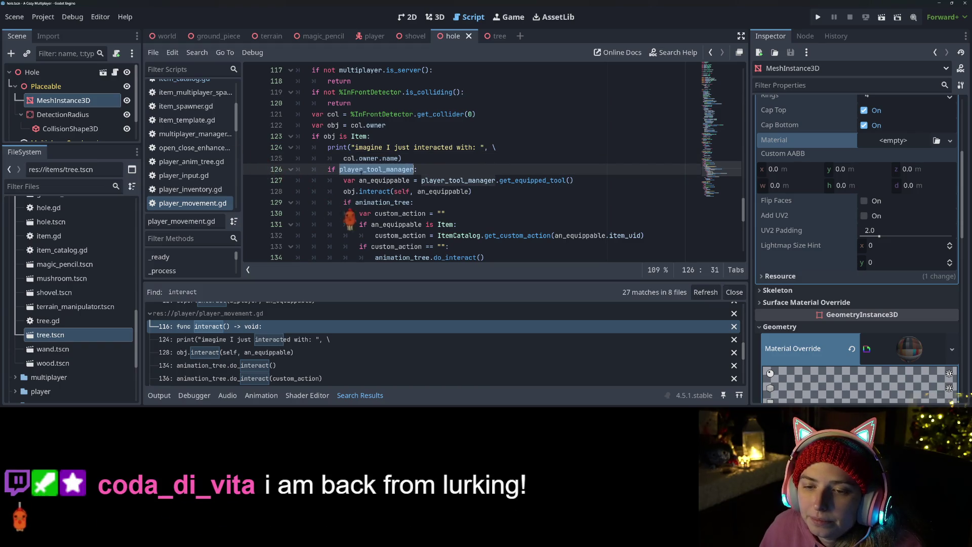
pyautogui.scroll(-2, 372, 172)
pyautogui.scroll(-1, 491, 173)
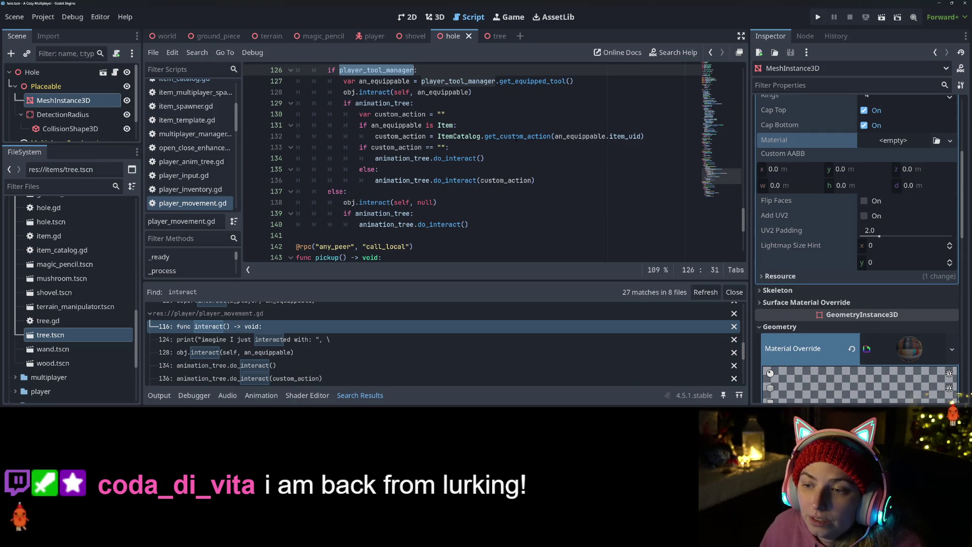
pyautogui.doubleClick(414, 137)
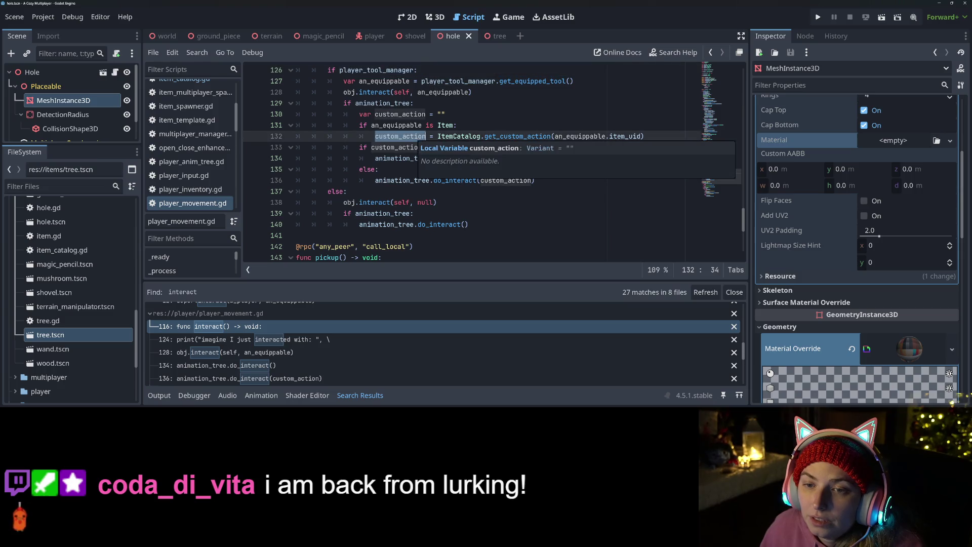
pyautogui.doubleClick(371, 93)
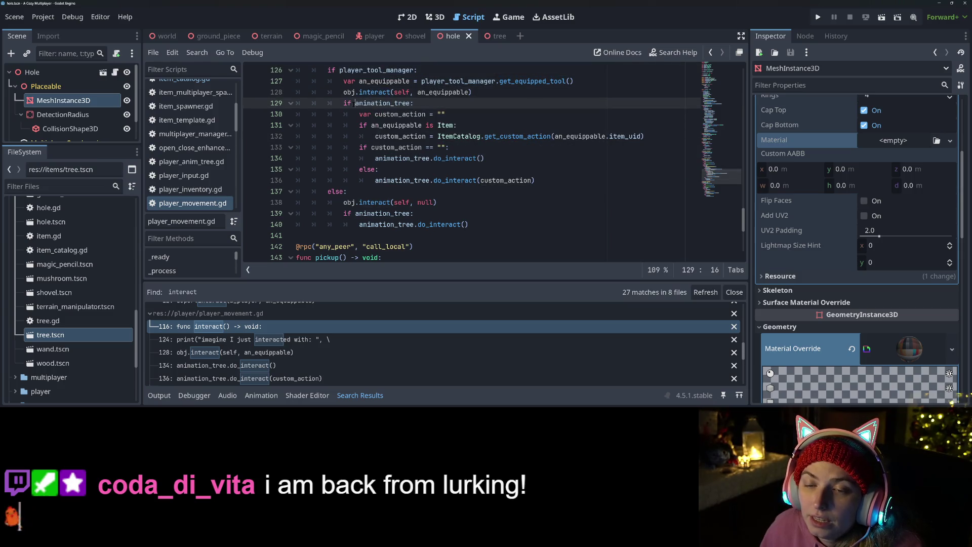
pyautogui.click(391, 113)
# Step: Check the animation_tree property and jump to do_interact's definition in player_anim_tree.gd
pyautogui.doubleClick(383, 103)
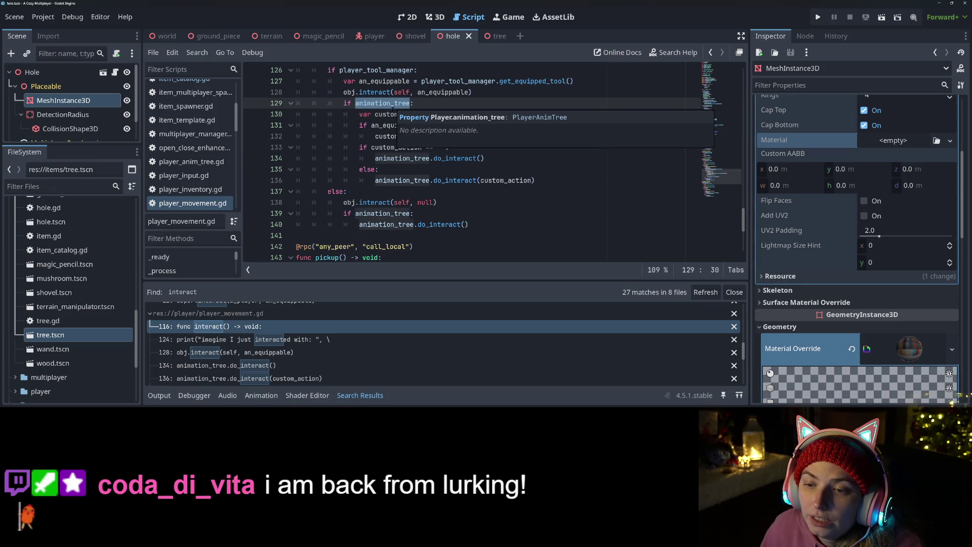
pyautogui.doubleClick(402, 158)
pyautogui.click(448, 158)
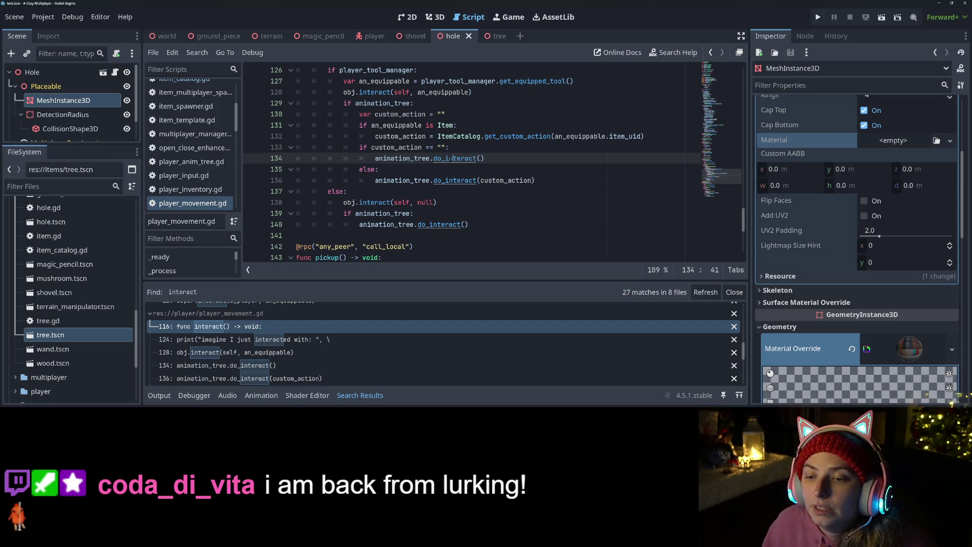
pyautogui.keyDown('ctrl'); pyautogui.click(449, 159); pyautogui.keyUp('ctrl')
pyautogui.click(413, 236)
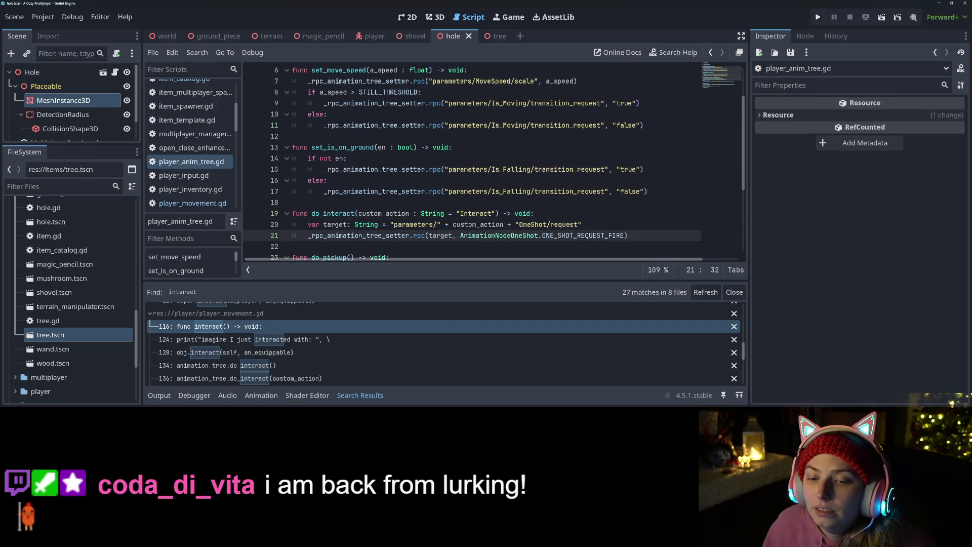
# Step: Check rpc's documentation on line 21, then return to line 128 of player_movement.gd
pyautogui.scroll(-1, 360, 236)
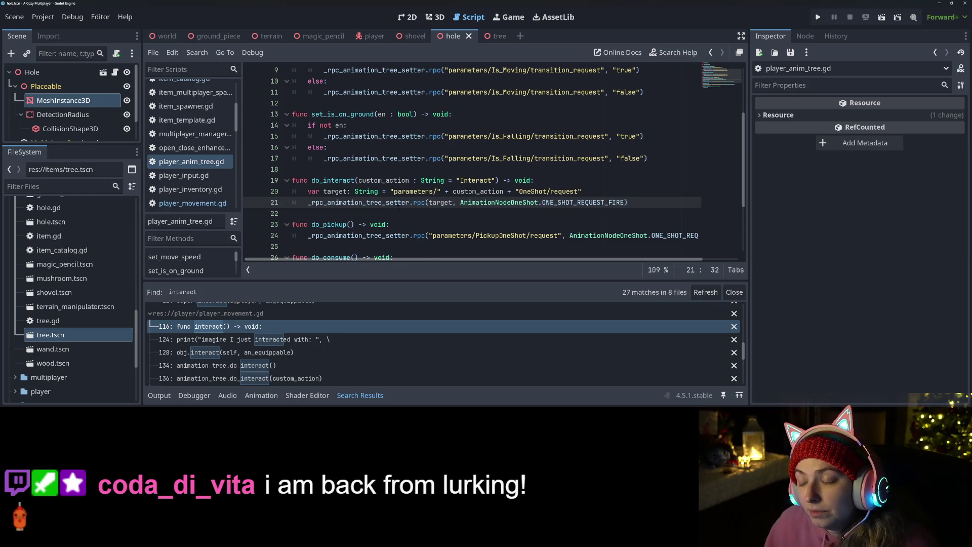
pyautogui.click(416, 203)
pyautogui.click(413, 202)
pyautogui.click(410, 203)
pyautogui.moveTo(409, 202)
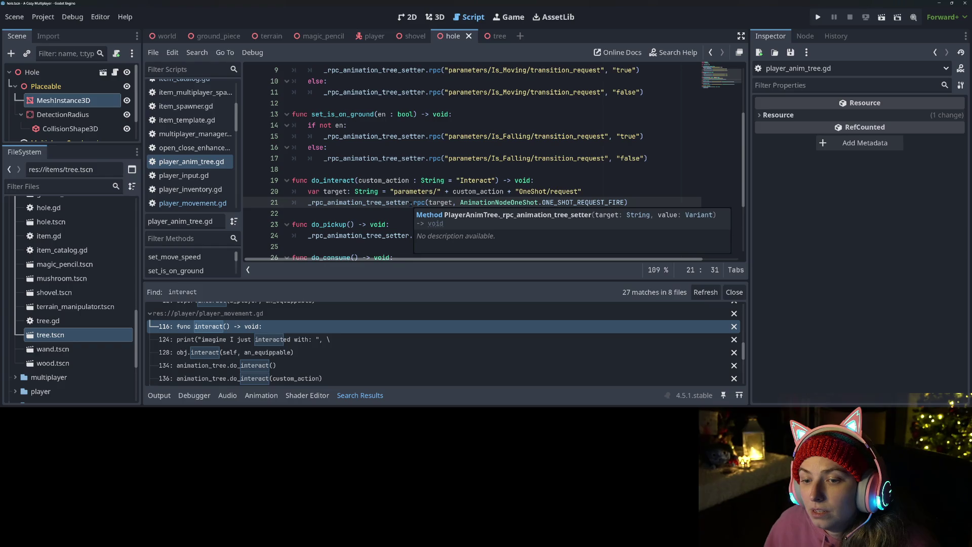
pyautogui.doubleClick(332, 181)
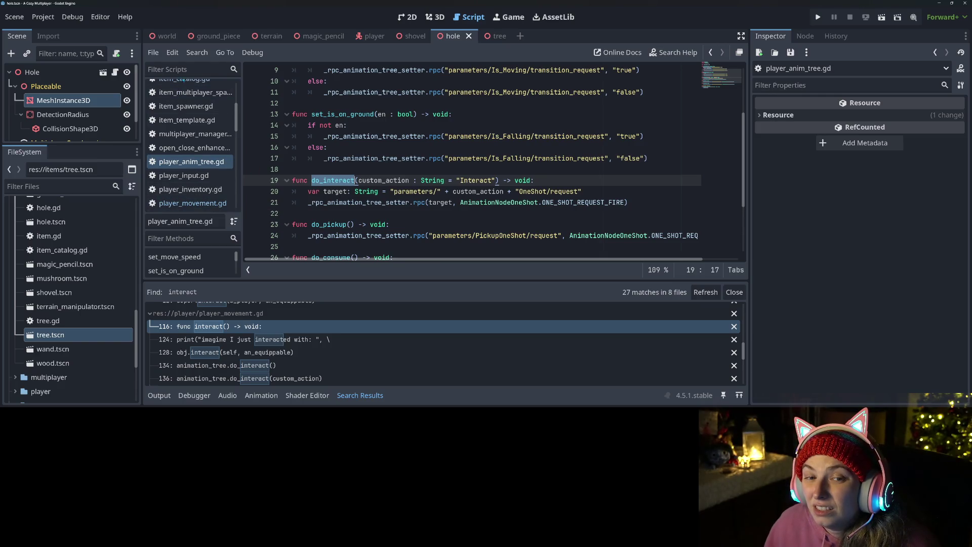
pyautogui.scroll(2, 190, 162)
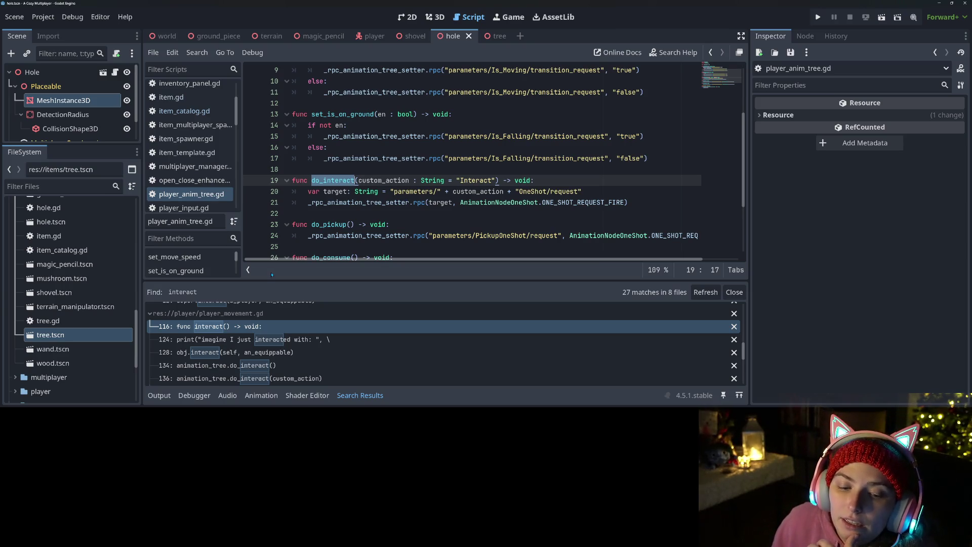
pyautogui.click(268, 352)
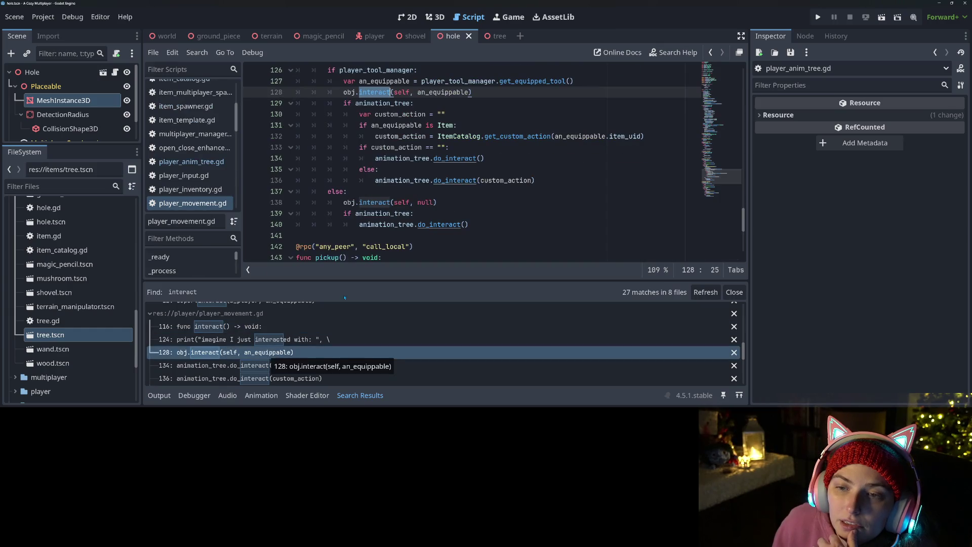
# Step: Highlight every use of interact on line 128, then bring GitHub Desktop forward
pyautogui.scroll(1, 459, 205)
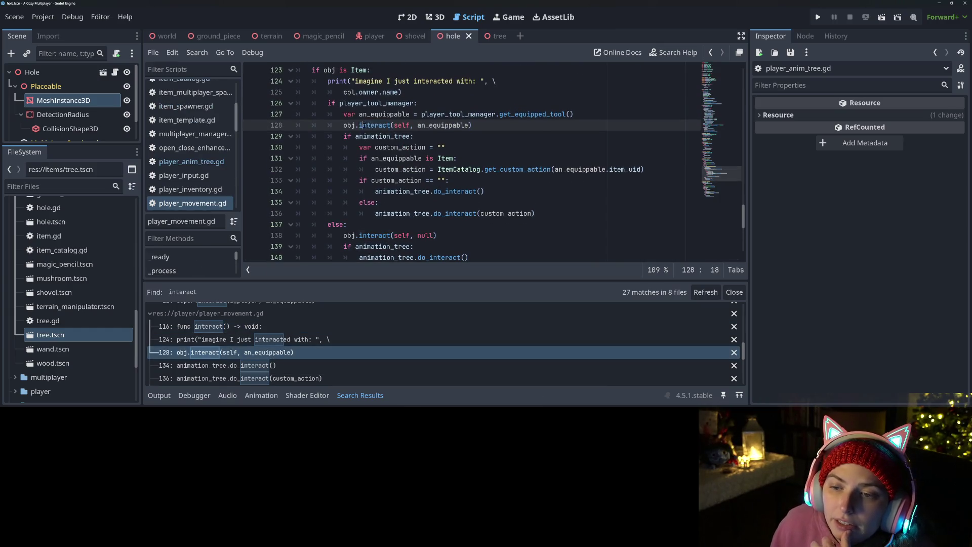
pyautogui.click(489, 124)
pyautogui.doubleClick(375, 125)
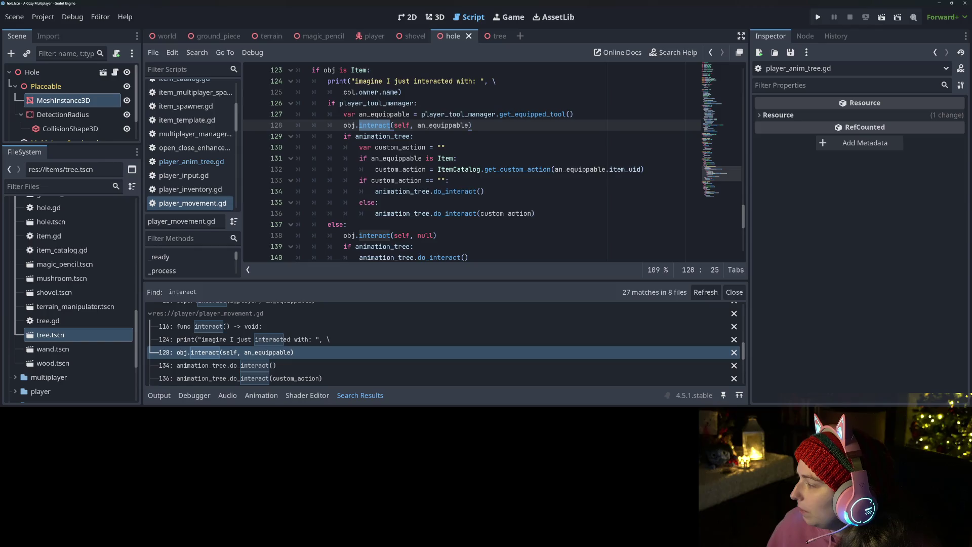
pyautogui.hotkey('alt', 'Tab')
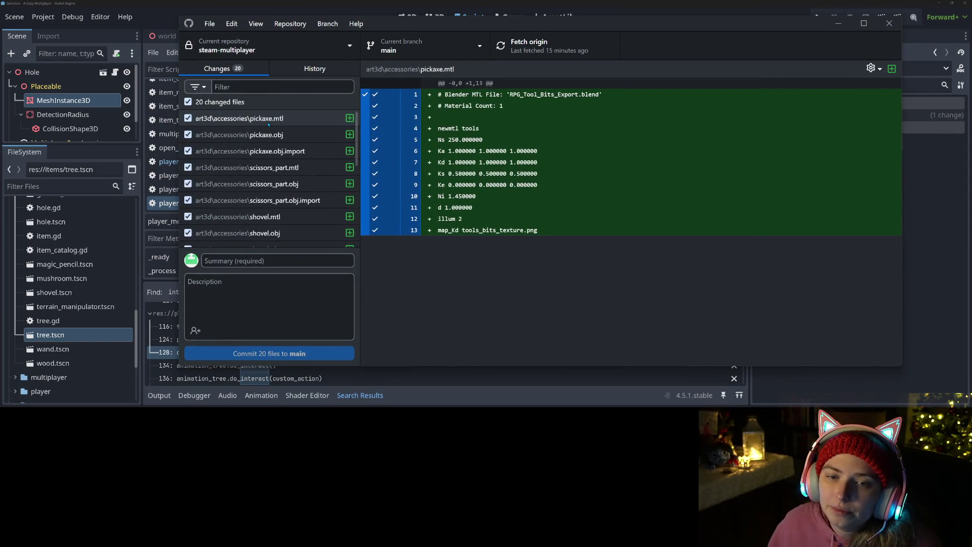
# Step: Uncheck all 20 changed files, then check the trowel and shovel model files
pyautogui.click(263, 135)
pyautogui.click(254, 184)
pyautogui.scroll(-2, 252, 184)
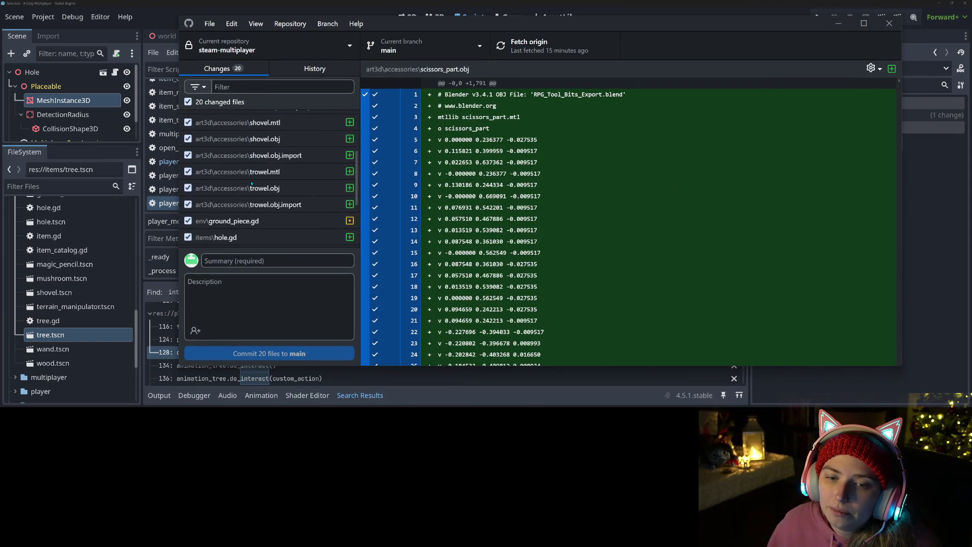
pyautogui.scroll(-1, 252, 185)
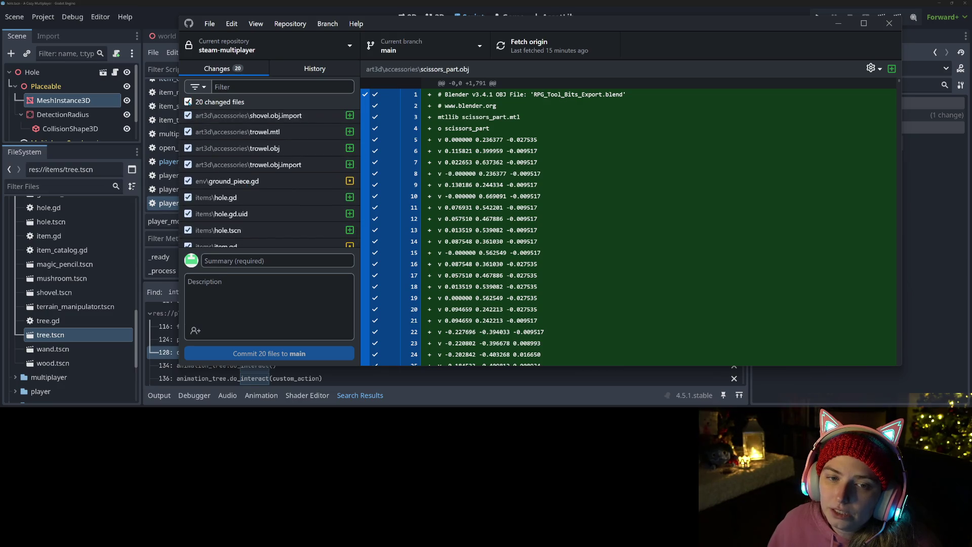
pyautogui.click(188, 102)
pyautogui.click(188, 164)
pyautogui.click(238, 148)
pyautogui.click(187, 148)
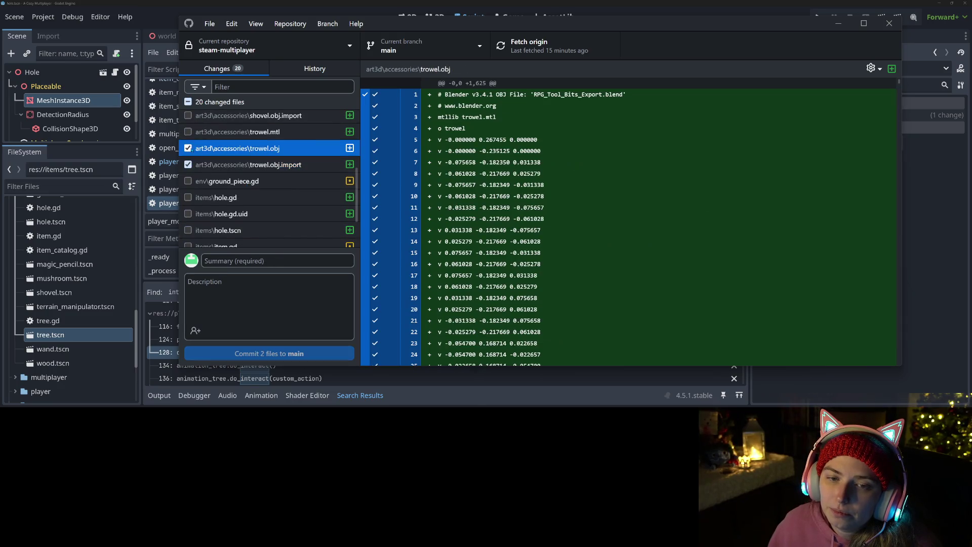
pyautogui.scroll(1, 268, 177)
pyautogui.click(238, 150)
pyautogui.click(188, 150)
pyautogui.scroll(2, 268, 178)
pyautogui.click(248, 171)
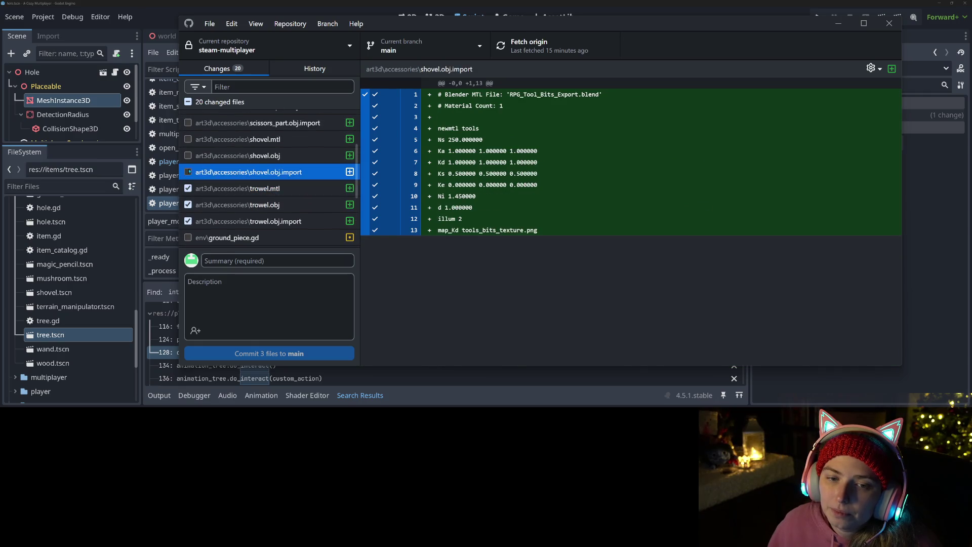
pyautogui.click(187, 172)
pyautogui.click(238, 156)
# Step: Check the remaining shovel, scissors_part and pickaxe model and import files
pyautogui.click(188, 155)
pyautogui.scroll(1, 188, 157)
pyautogui.click(238, 158)
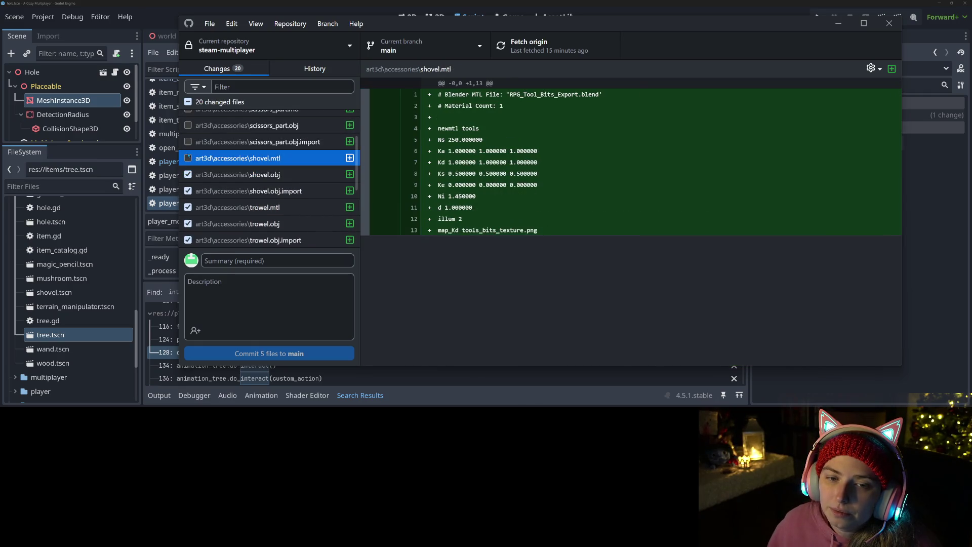
pyautogui.click(188, 158)
pyautogui.click(238, 141)
pyautogui.click(188, 142)
pyautogui.scroll(3, 212, 152)
pyautogui.click(188, 181)
pyautogui.click(188, 166)
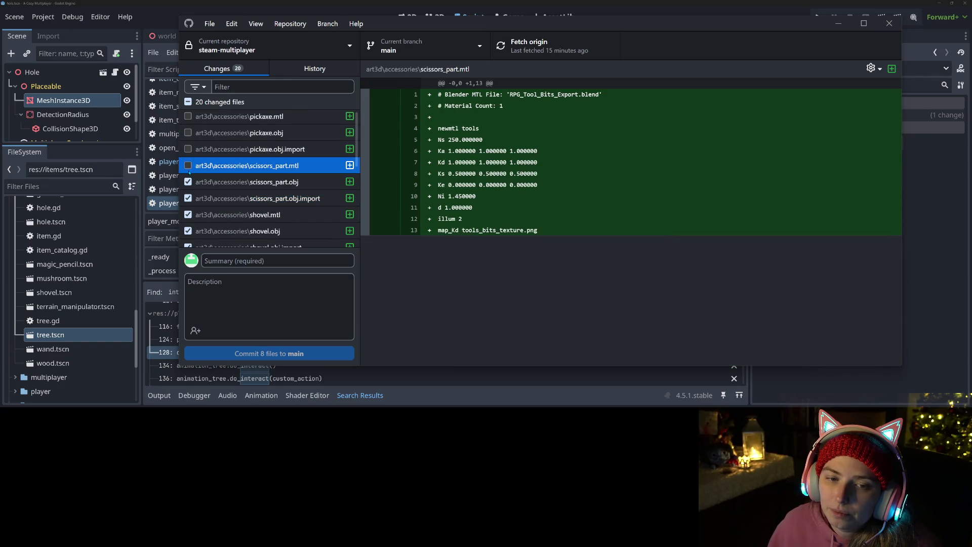
pyautogui.click(188, 165)
pyautogui.click(237, 148)
pyautogui.scroll(1, 212, 152)
pyautogui.click(188, 151)
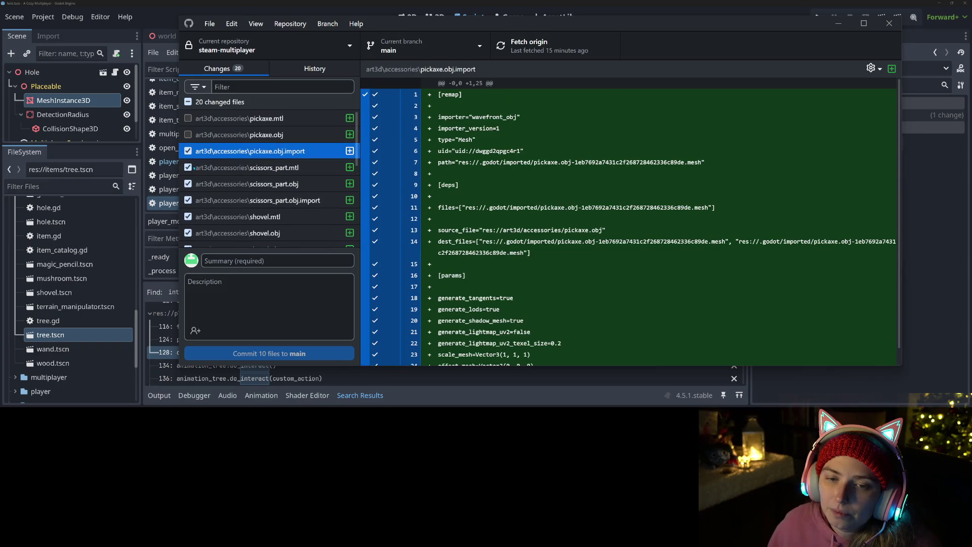
pyautogui.click(188, 134)
pyautogui.click(238, 134)
pyautogui.click(238, 118)
pyautogui.click(188, 118)
pyautogui.scroll(-5, 268, 227)
# Step: Commit the twelve files to main with summary 'adds more tool objects to the game'
pyautogui.click(297, 258)
pyautogui.write('adds more')
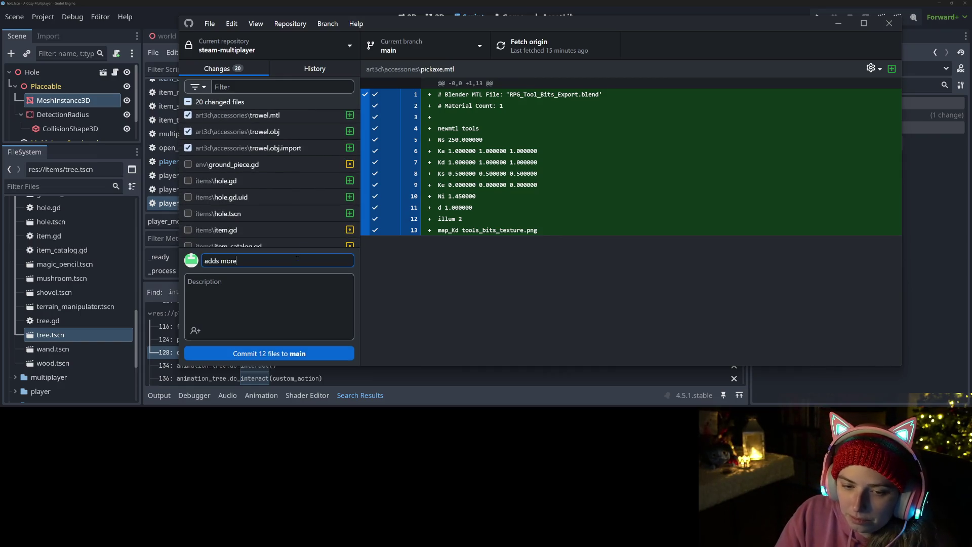
pyautogui.write(' tool objects to the game')
pyautogui.click(320, 358)
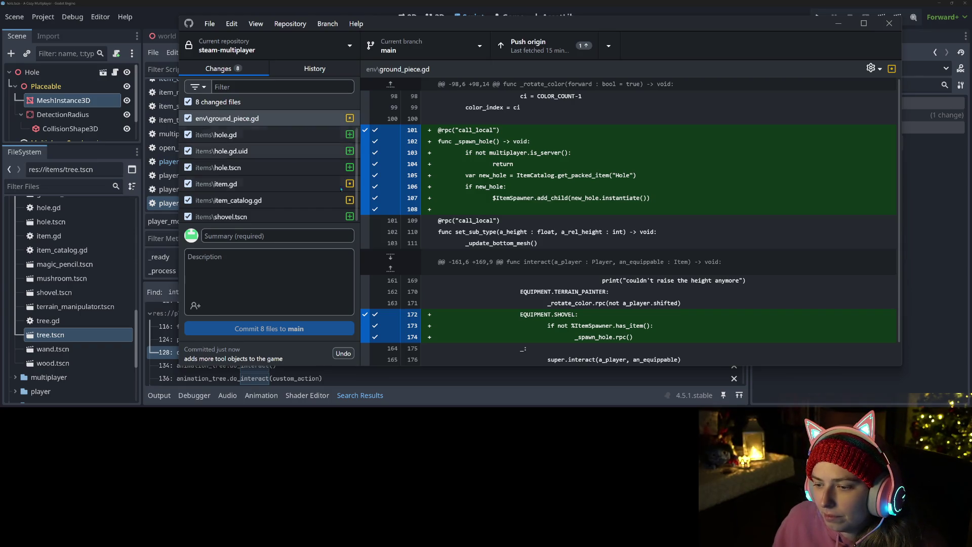
# Step: Review the new hole.gd changes, then run the game project from Godot
pyautogui.click(248, 135)
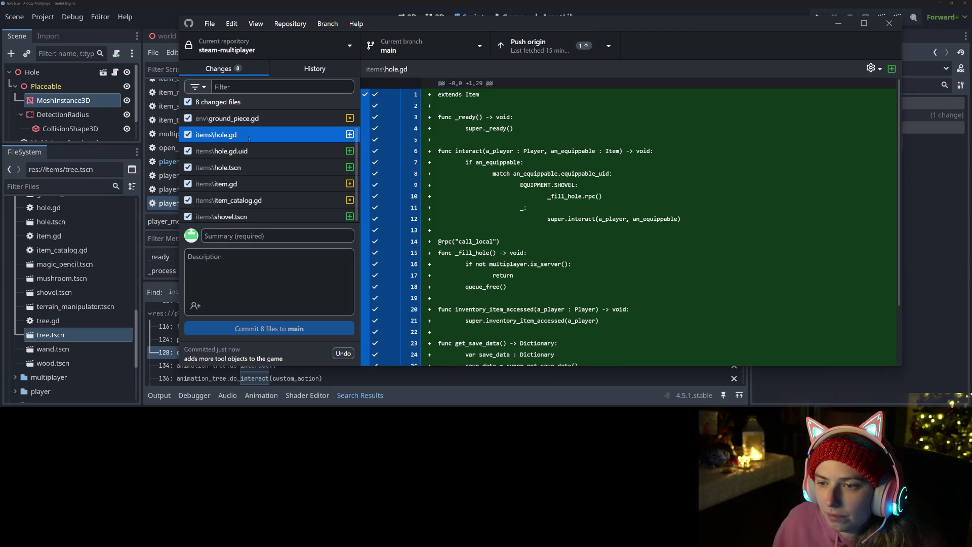
pyautogui.scroll(-2, 585, 249)
pyautogui.scroll(2, 585, 248)
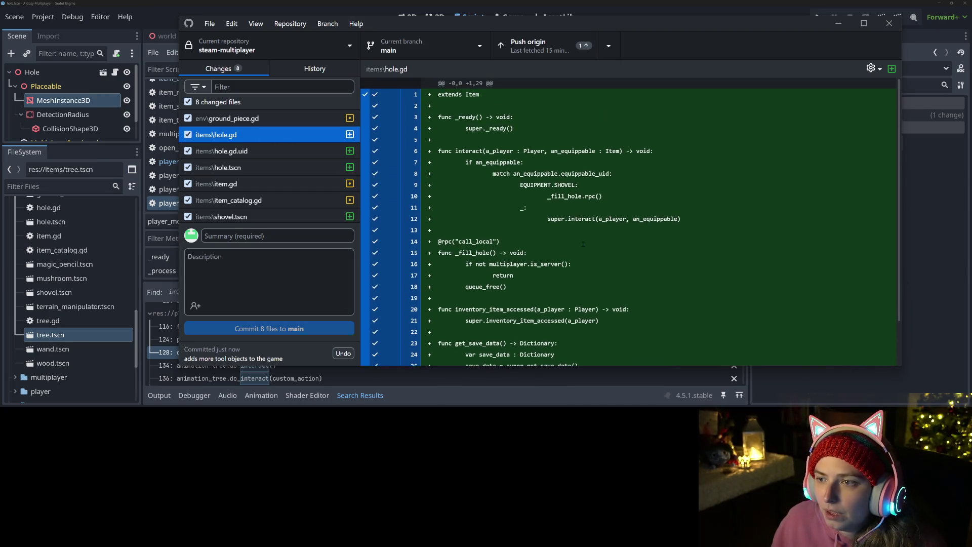
pyautogui.click(844, 2)
pyautogui.click(817, 16)
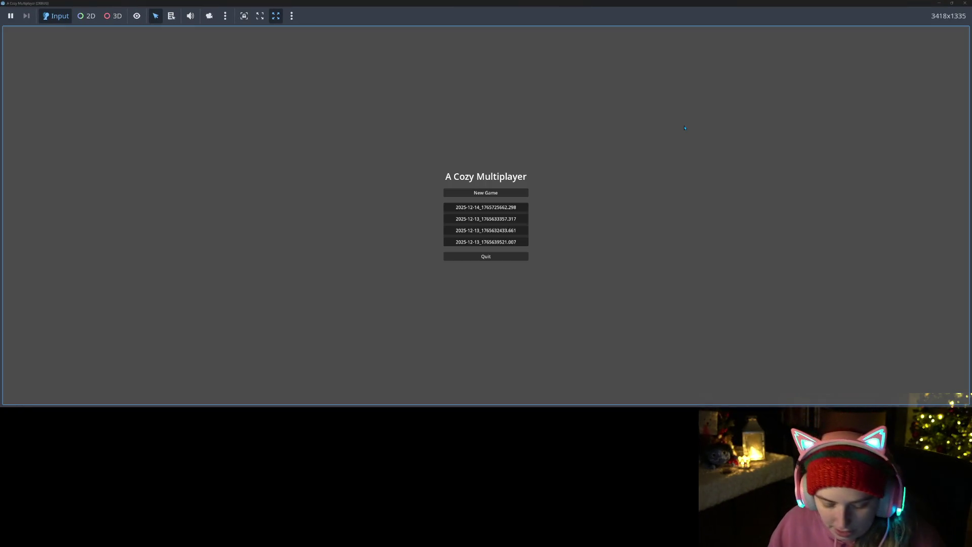
# Step: Fit both game windows side by side, load the latest save, and join the hosted game
pyautogui.moveTo(552, 3)
pyautogui.mouseDown()
pyautogui.moveTo(557, 48)
pyautogui.moveTo(512, 112)
pyautogui.moveTo(969, 111)
pyautogui.mouseUp()
pyautogui.click(258, 209)
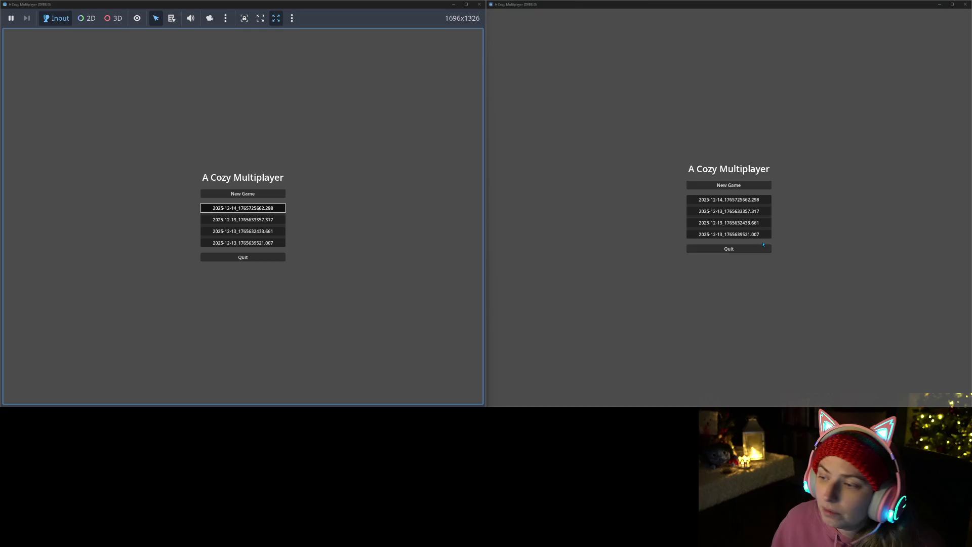
pyautogui.click(756, 212)
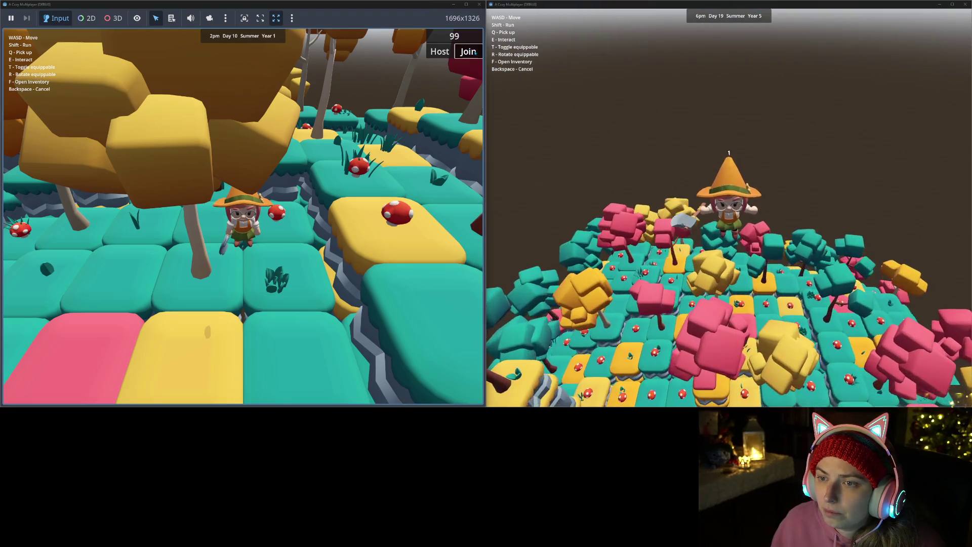
pyautogui.click(469, 51)
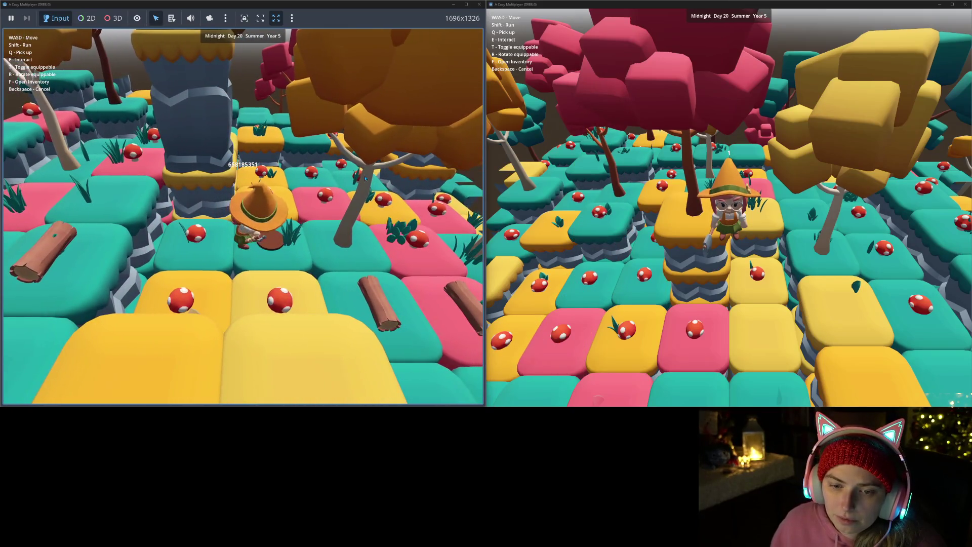
pyautogui.moveTo(434, 9)
pyautogui.mouseDown()
pyautogui.moveTo(598, 128)
pyautogui.moveTo(3, 109)
pyautogui.mouseUp()
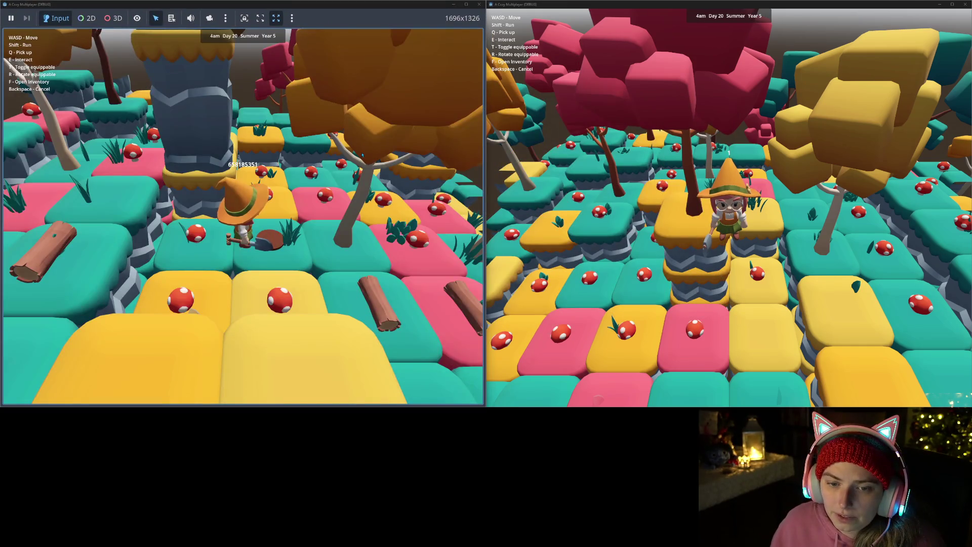
# Step: Walk the second player beside the first with D, S, W, then close that instance
pyautogui.press('d')
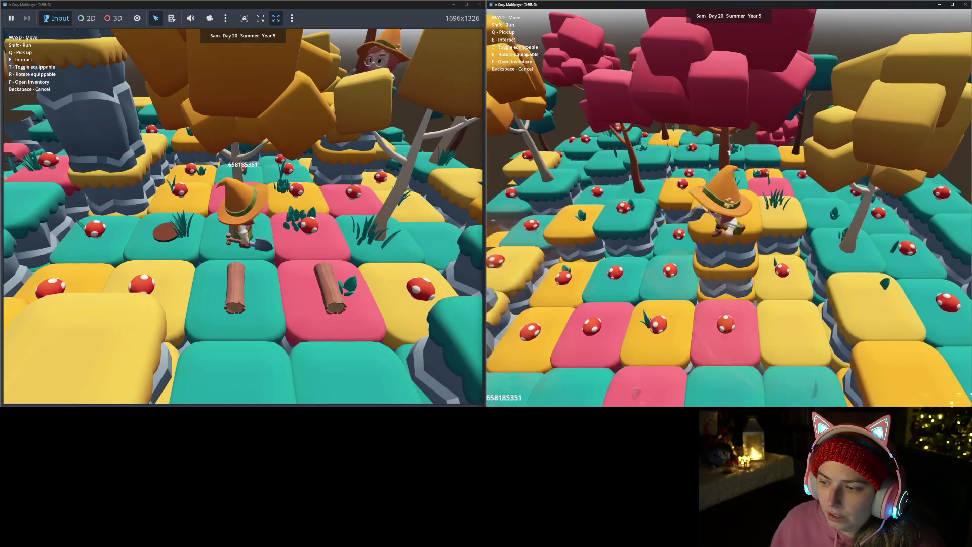
pyautogui.press('s')
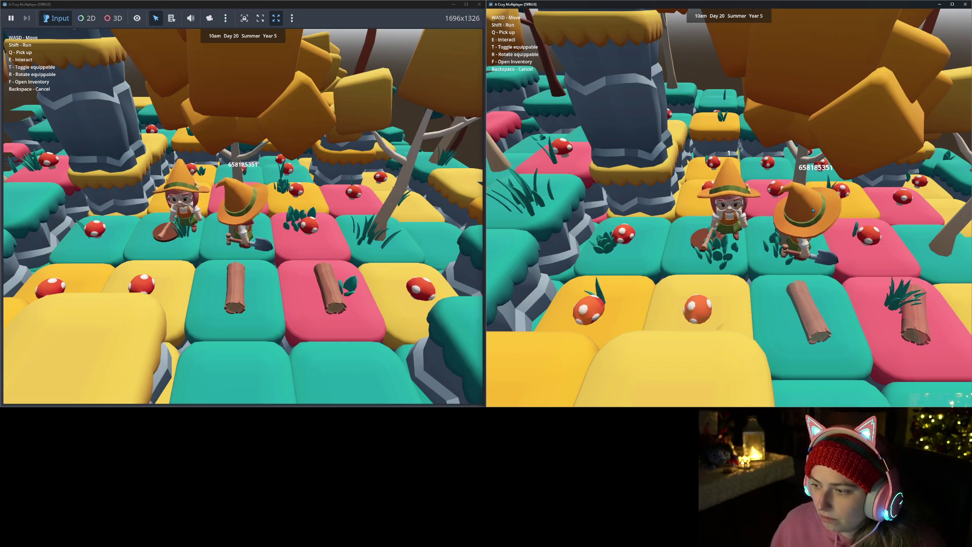
pyautogui.press('w')
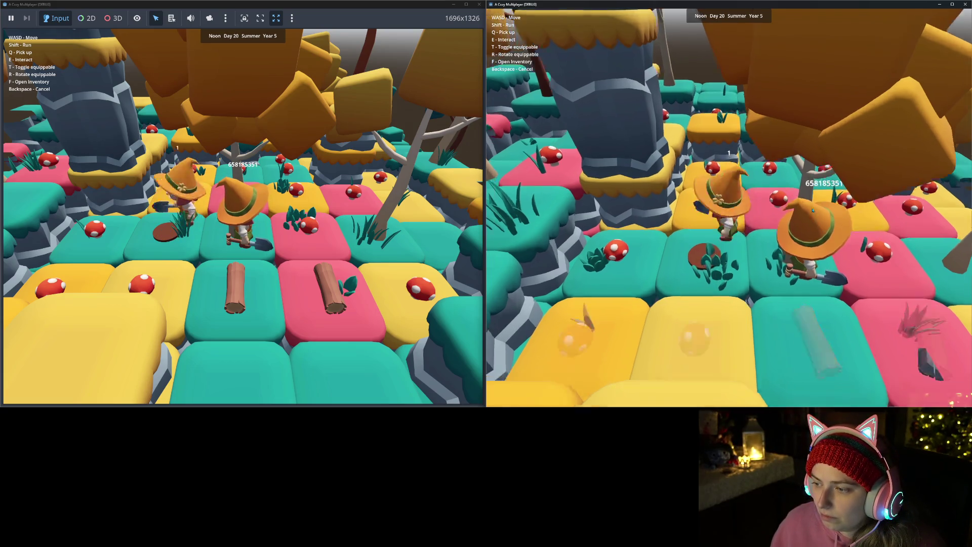
pyautogui.click(964, 4)
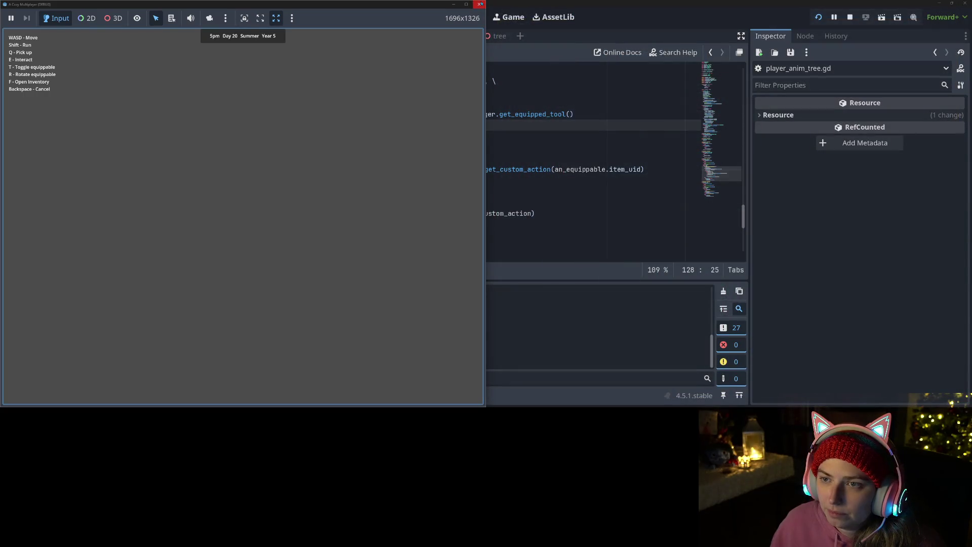
# Step: Close the last game window, clear the 106 Debugger errors, and switch to GitHub Desktop
pyautogui.click(479, 4)
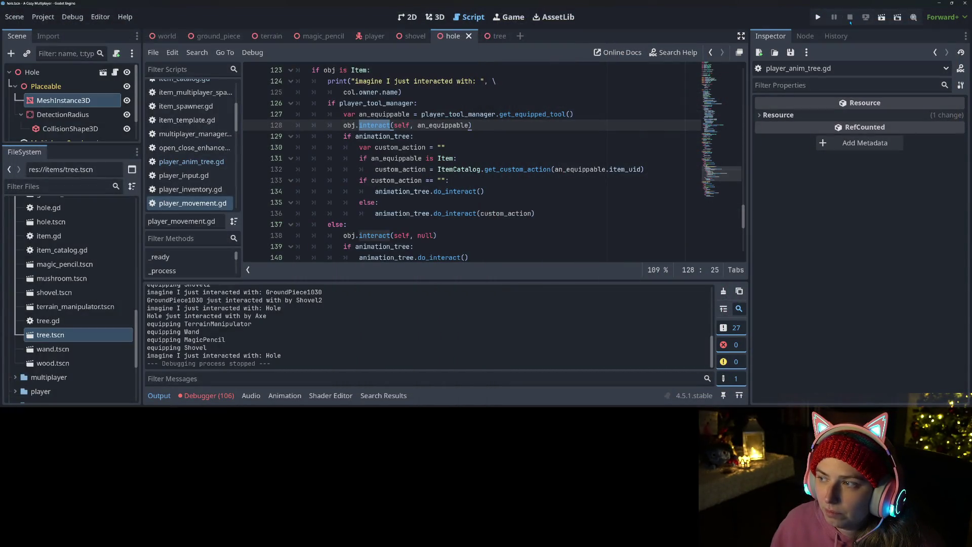
pyautogui.click(205, 395)
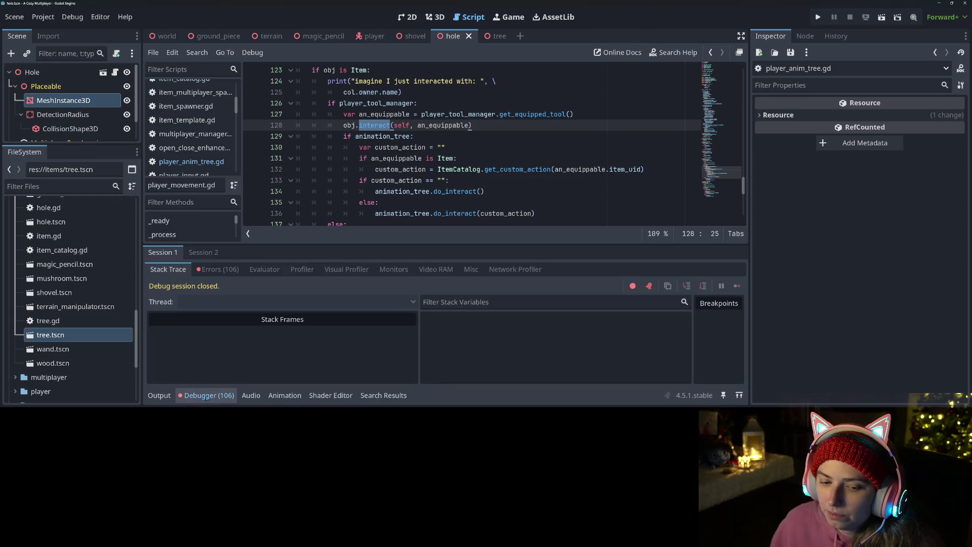
pyautogui.click(231, 270)
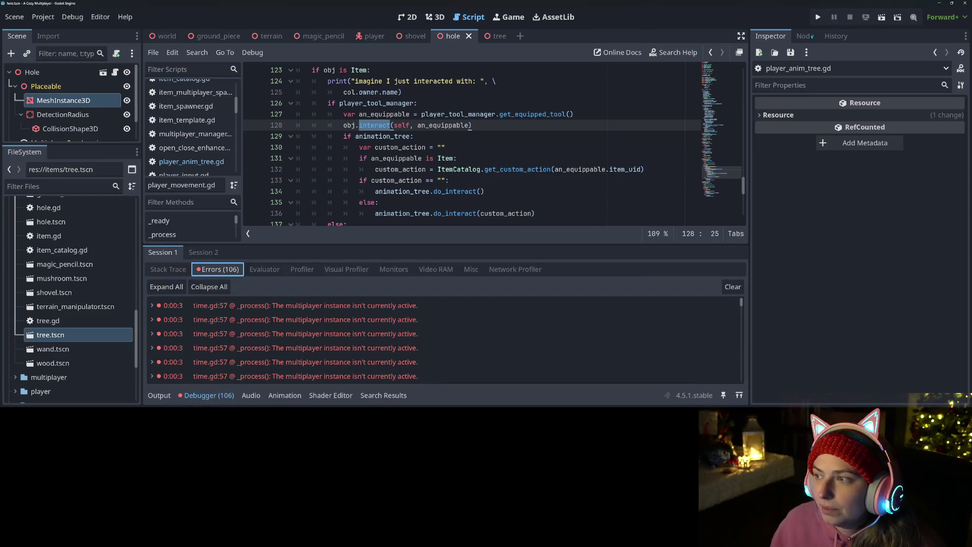
pyautogui.click(729, 287)
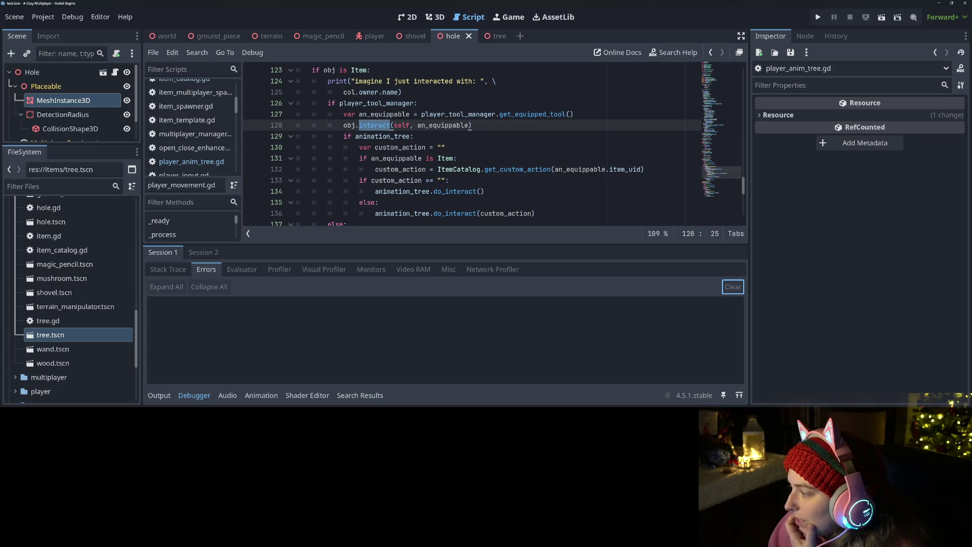
pyautogui.hotkey('alt', 'Tab')
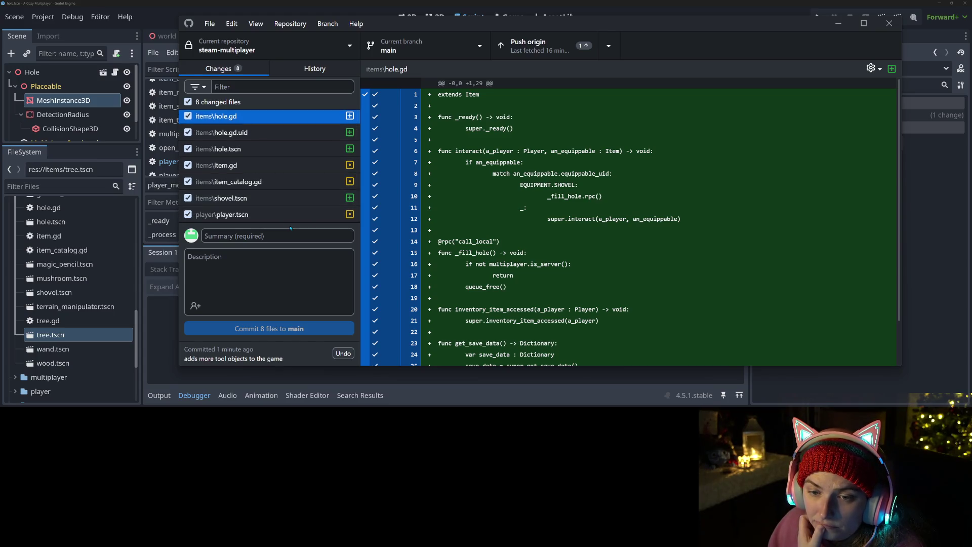
# Step: Review the changes in hole.gd.uid, hole.tscn, item.gd, item_catalog.gd, shovel.tscn and player.tscn
pyautogui.click(272, 132)
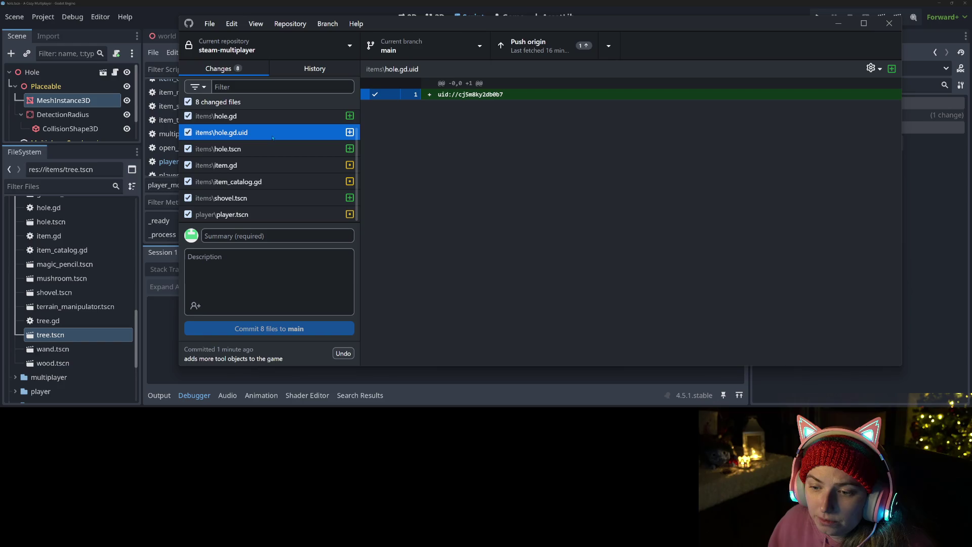
pyautogui.click(271, 148)
pyautogui.click(269, 165)
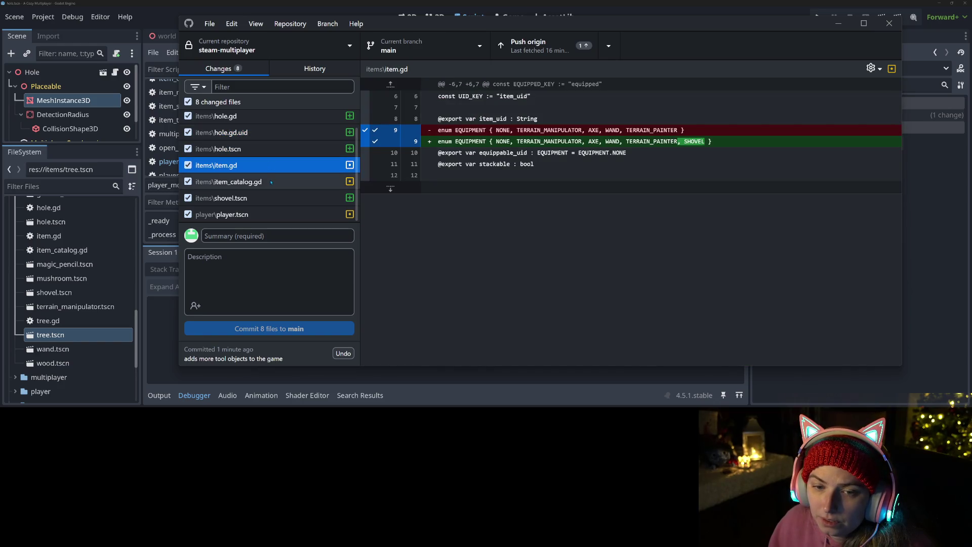
pyautogui.click(271, 182)
pyautogui.click(270, 198)
pyautogui.click(268, 214)
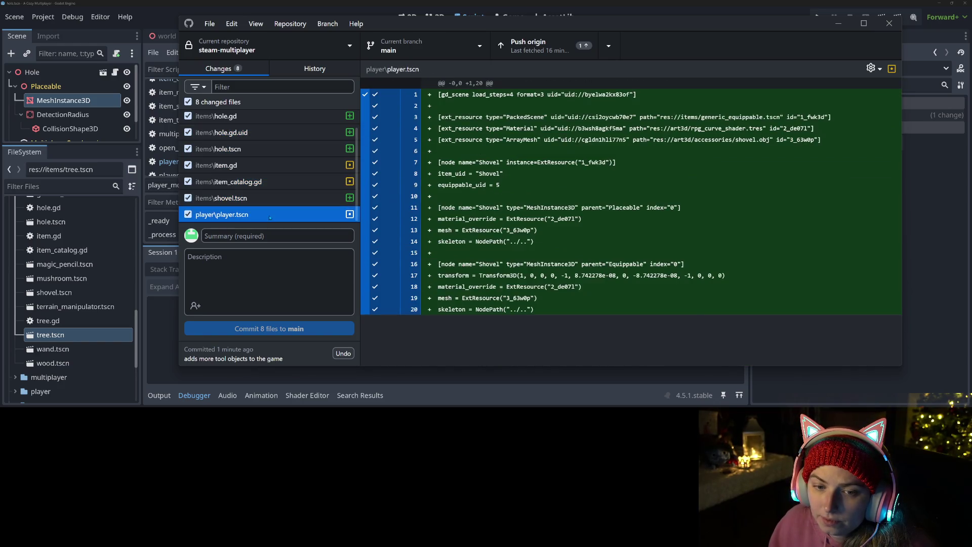
# Step: Commit the eight files to main as 'adds shovel and digging hole in ground piece', then minimize
pyautogui.press('Tab')
pyautogui.scroll(1, 258, 175)
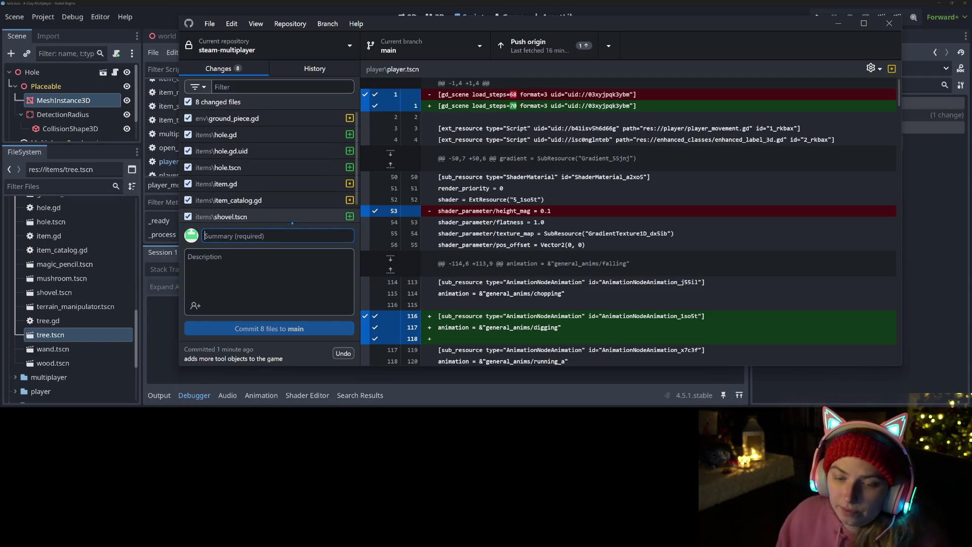
pyautogui.write('adds shovel and digging hole in ground piece')
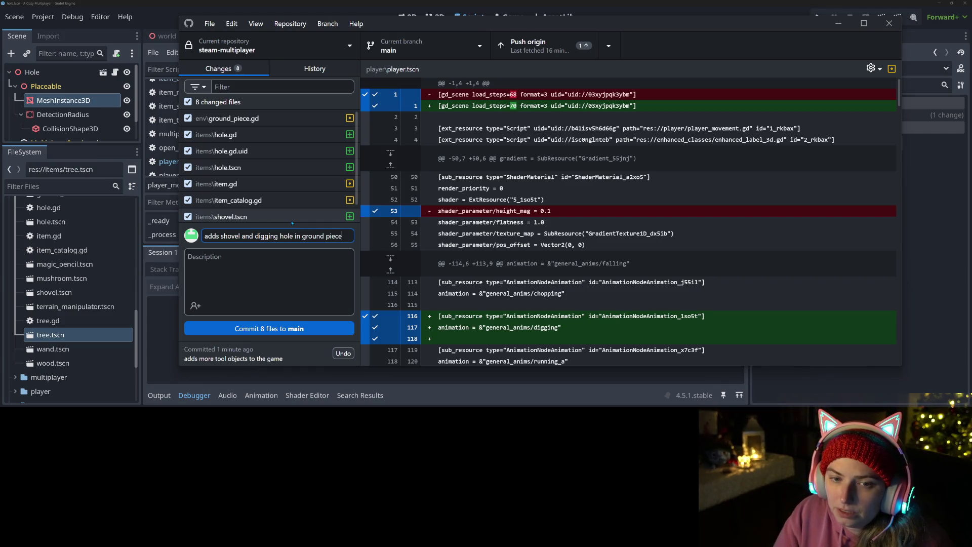
pyautogui.hotkey('ctrl', 'Return')
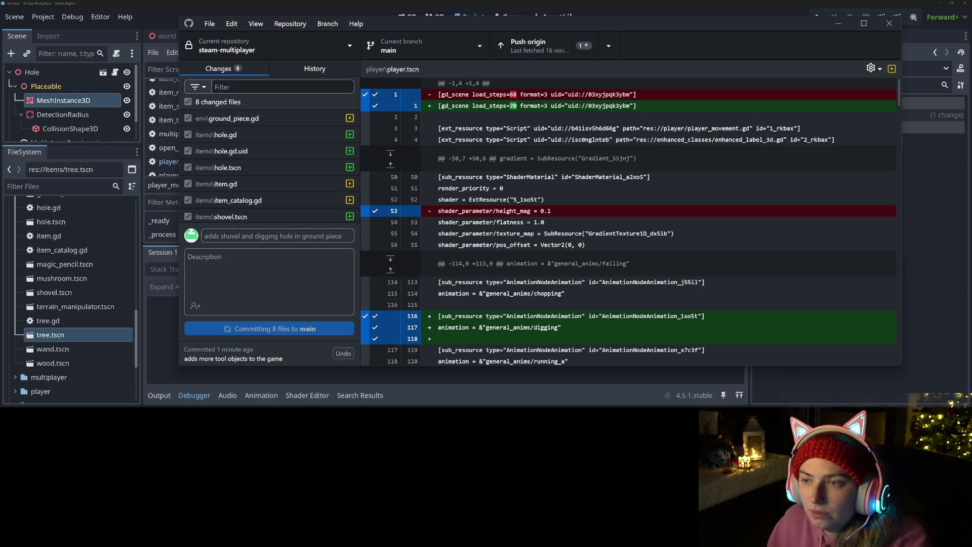
pyautogui.click(836, 24)
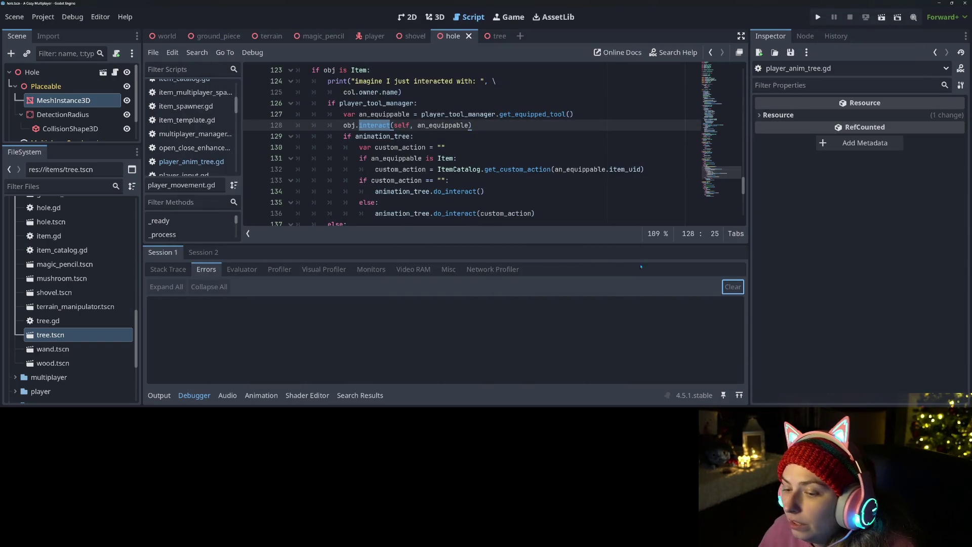
pyautogui.click(194, 395)
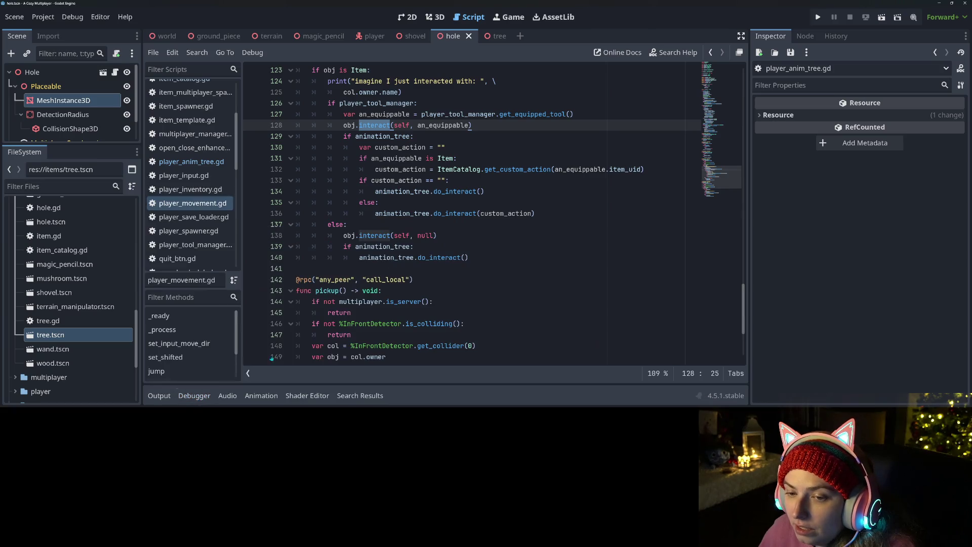
pyautogui.click(463, 228)
pyautogui.click(523, 213)
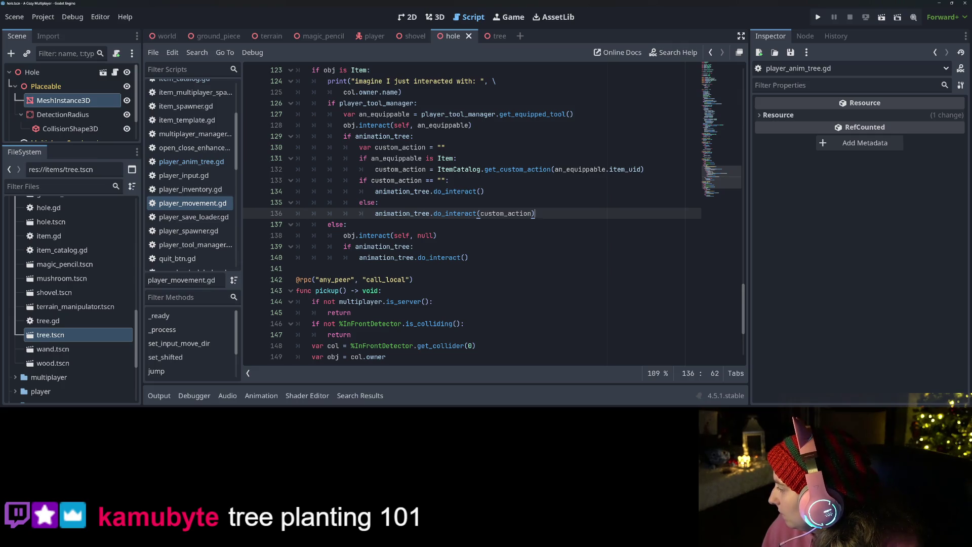
pyautogui.hotkey('alt', 'Tab')
pyautogui.hotkey('alt', 'Tab')
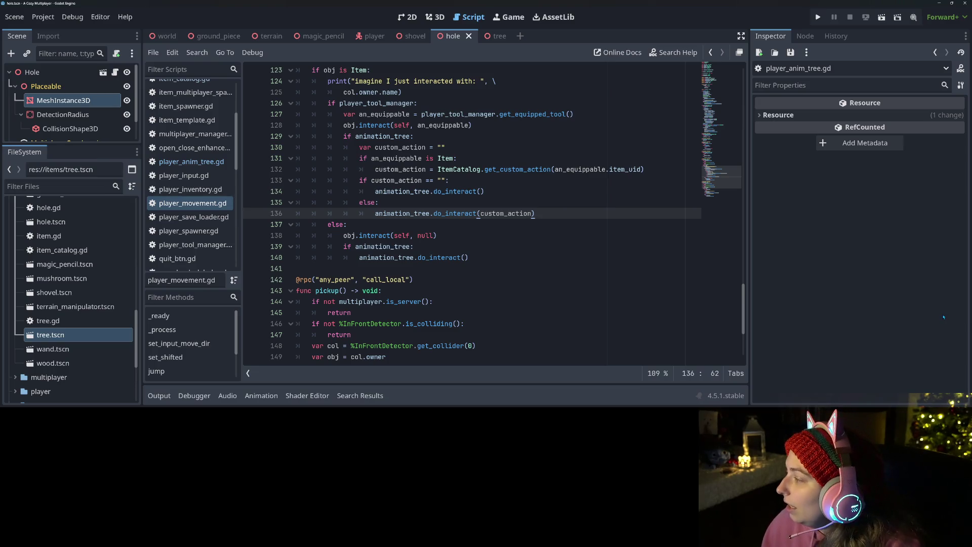
pyautogui.click(505, 280)
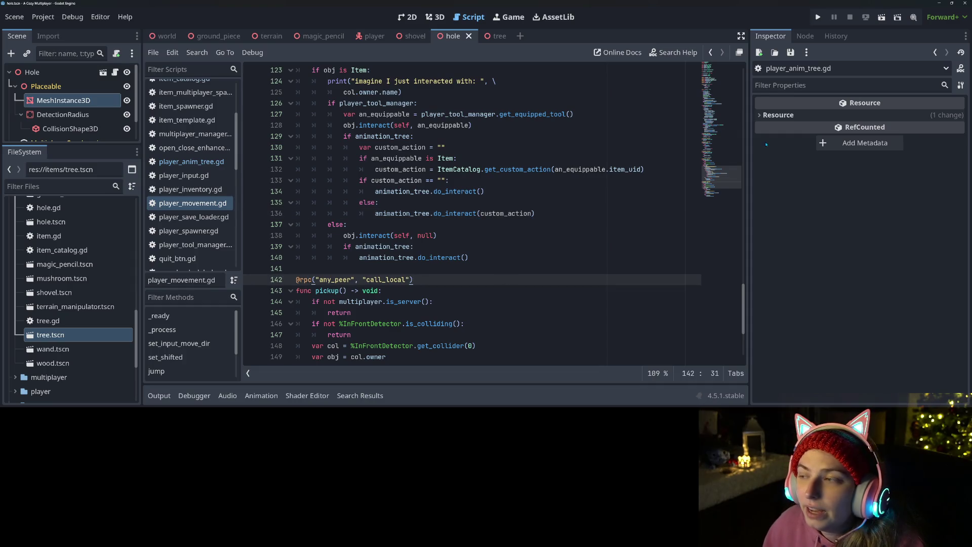
pyautogui.click(818, 20)
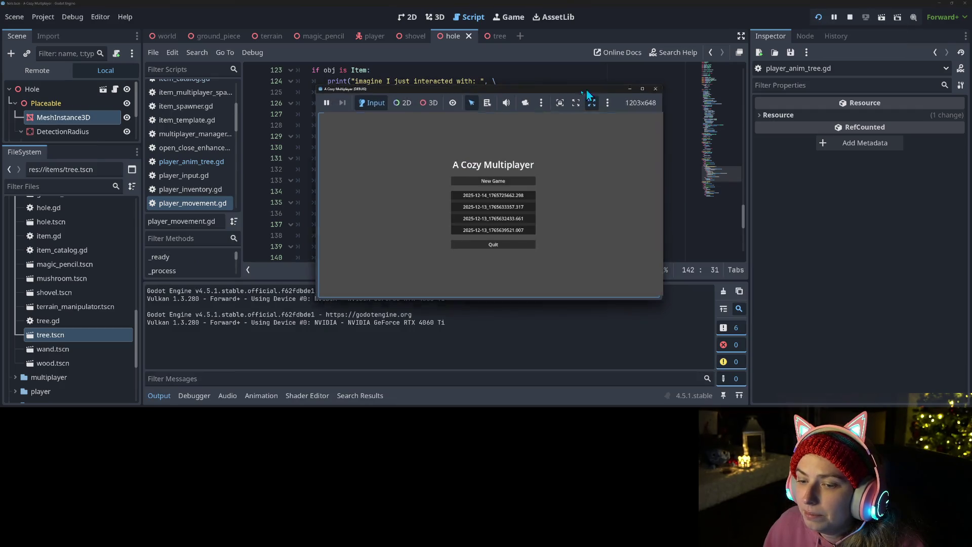
# Step: Snap the second game window to the right half and load the latest save in both games
pyautogui.moveTo(530, 109); pyautogui.dragTo(675, 134)
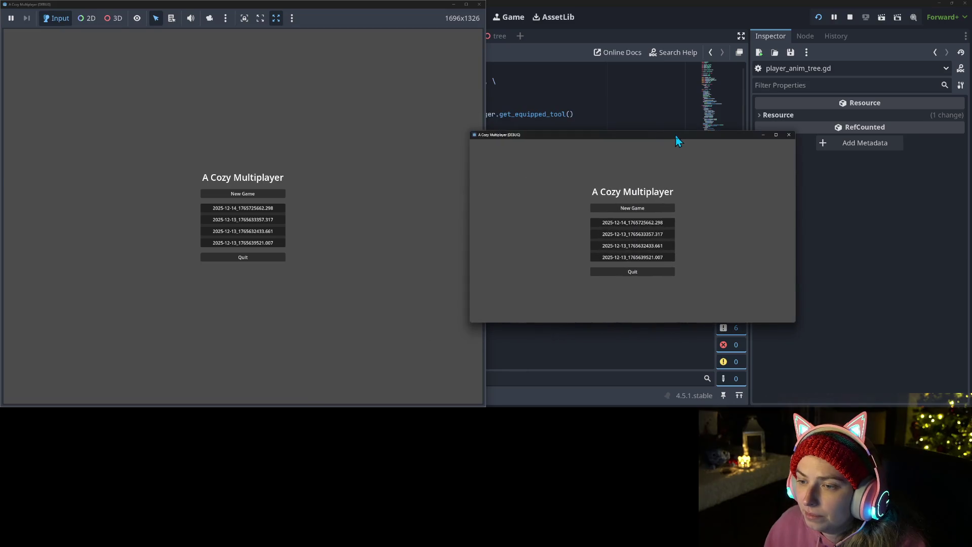
pyautogui.press('super+Right')
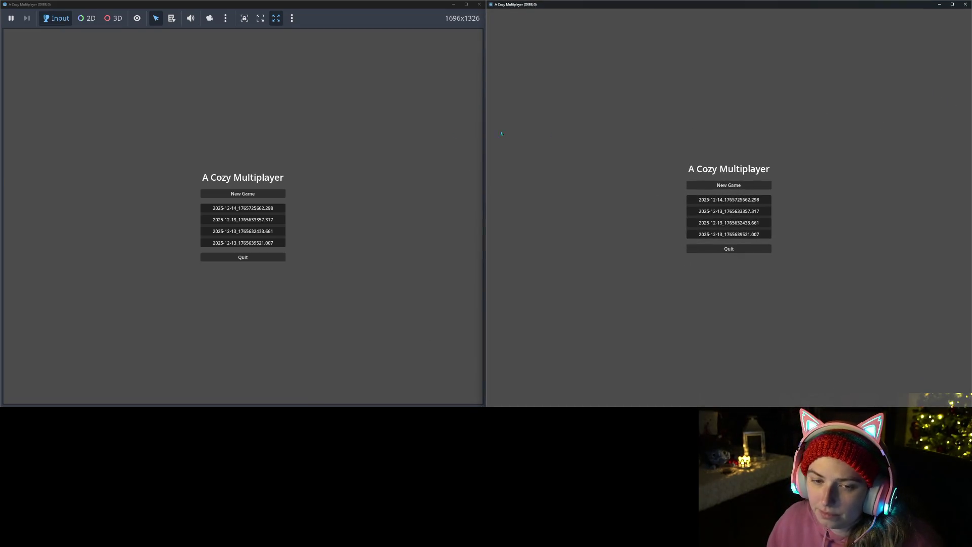
pyautogui.click(248, 197)
pyautogui.click(741, 202)
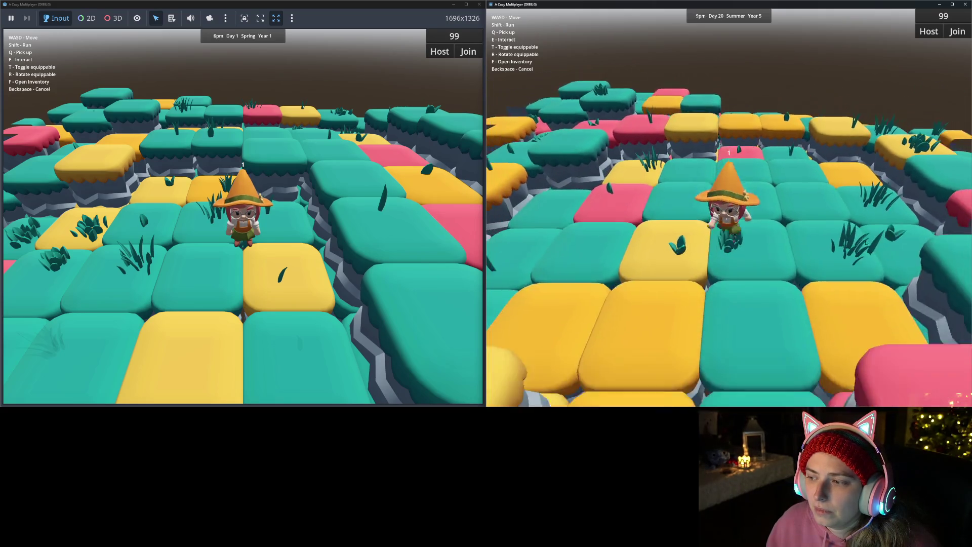
pyautogui.press('w')
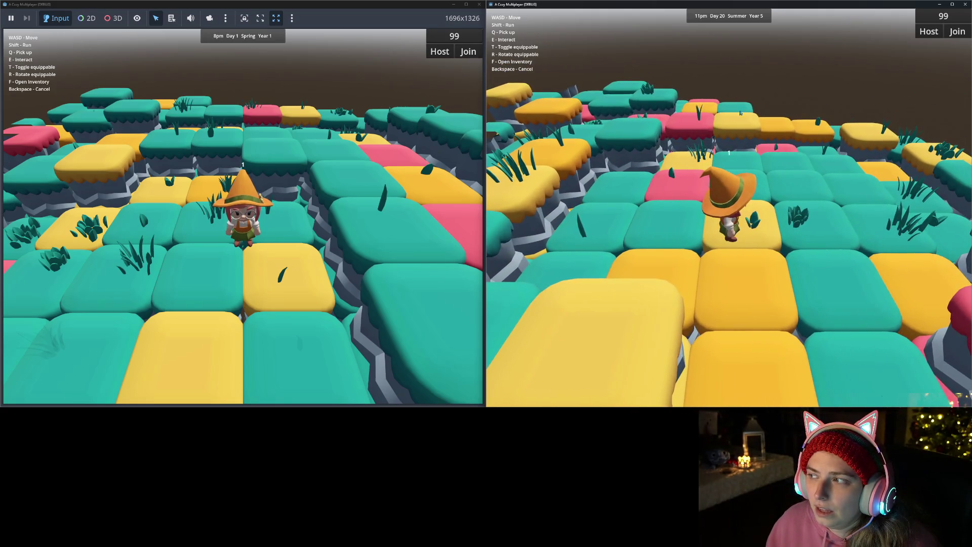
# Step: Host the multiplayer session in the left game and join it from the right game
pyautogui.click(440, 51)
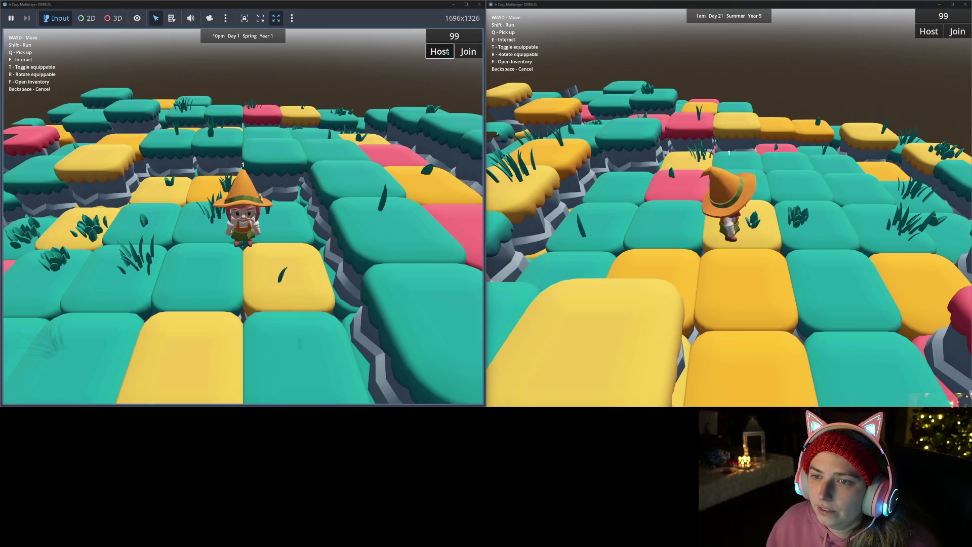
pyautogui.click(953, 32)
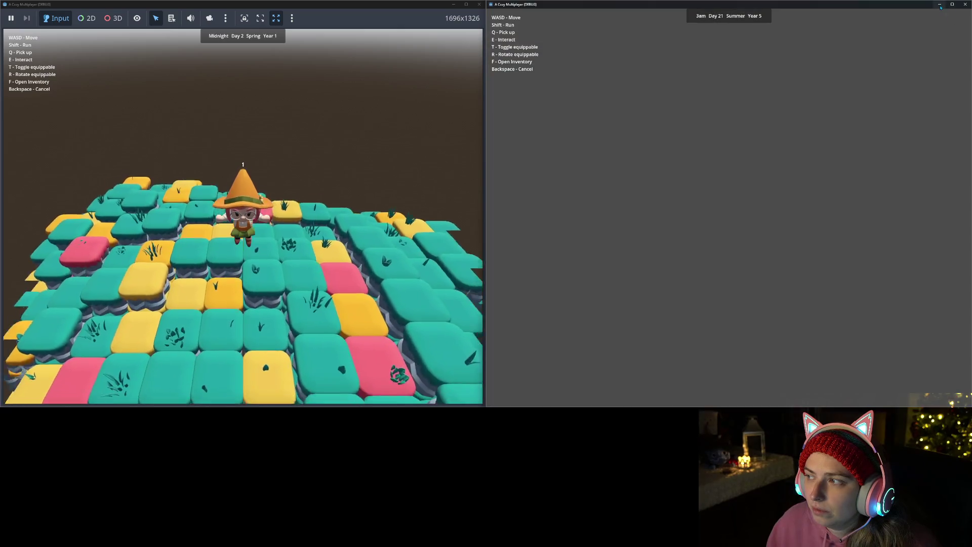
pyautogui.click(940, 5)
# Step: Walk the host character around the island in the maximized left game window
pyautogui.click(466, 4)
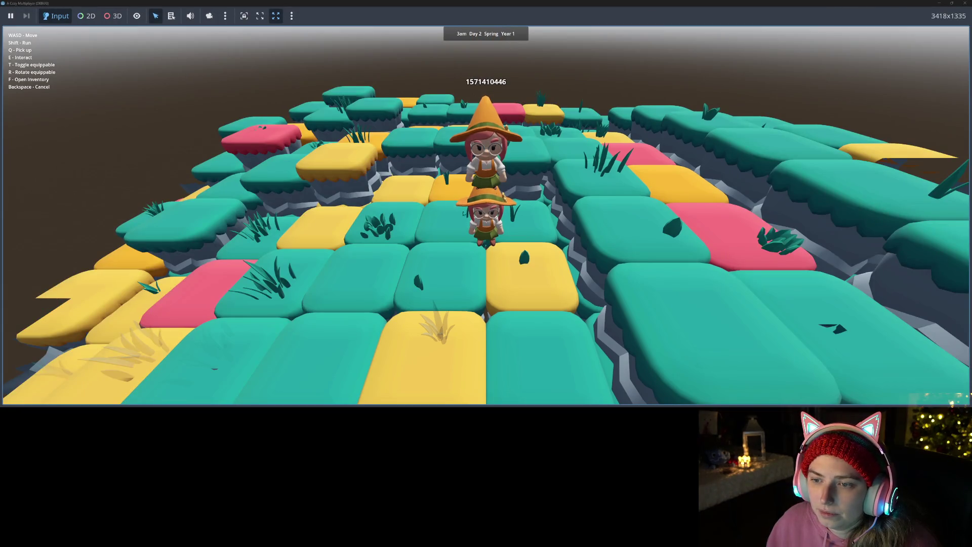
pyautogui.press('w')
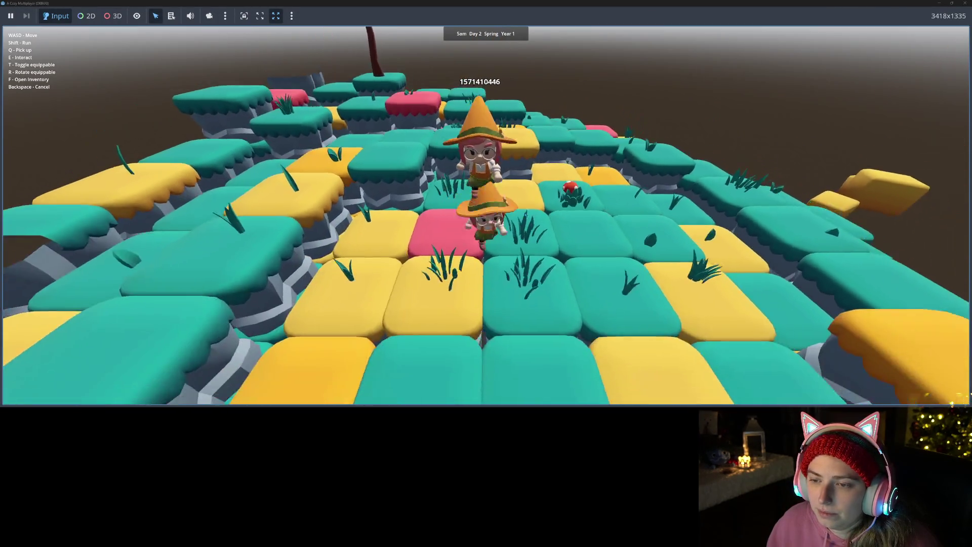
pyautogui.press('s')
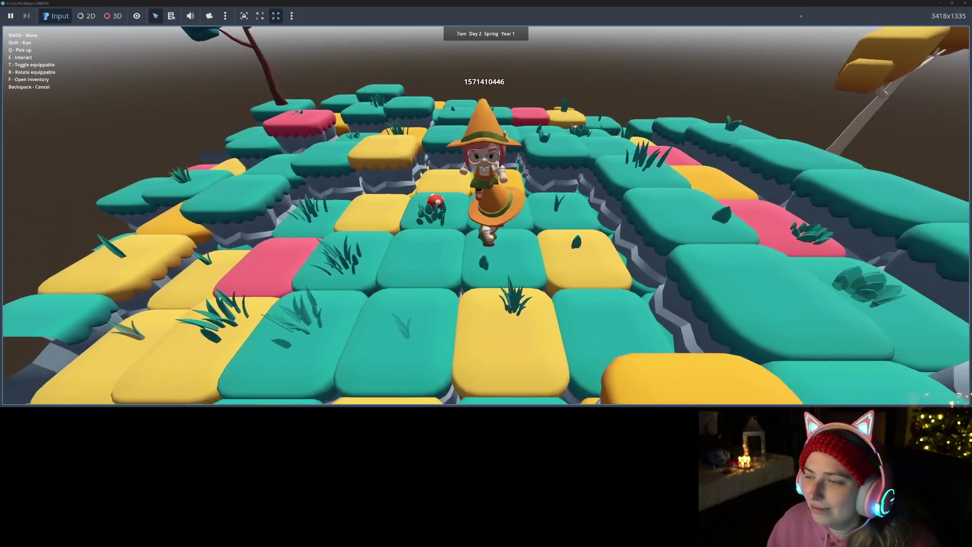
pyautogui.moveTo(463, 3); pyautogui.dragTo(462, 53)
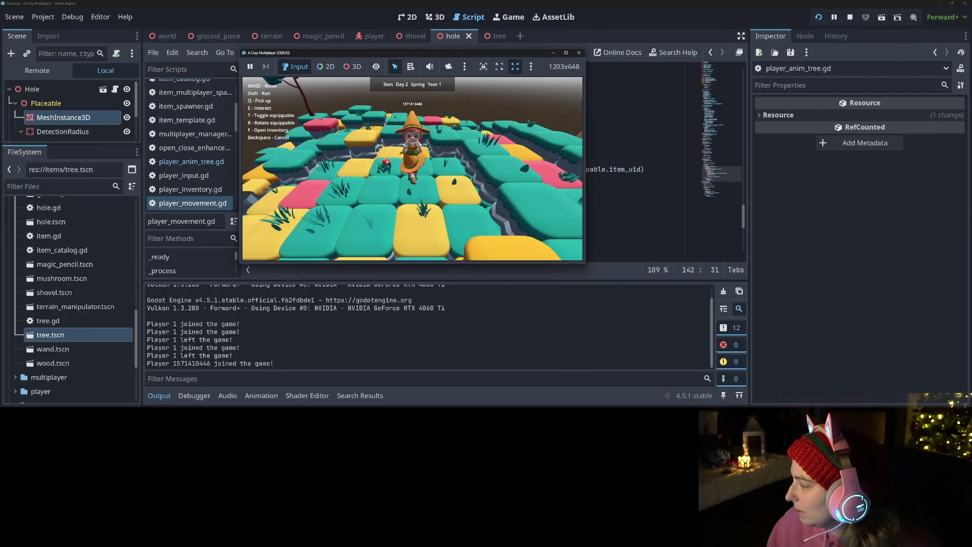
# Step: Walk the client character up and back, then the host character, in their windows
pyautogui.hotkey('alt', 'Tab')
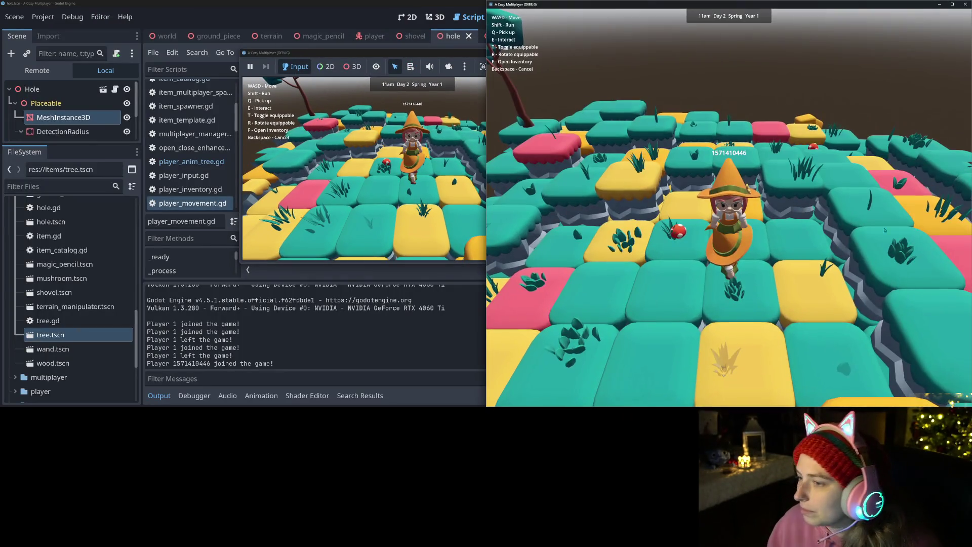
pyautogui.press('w')
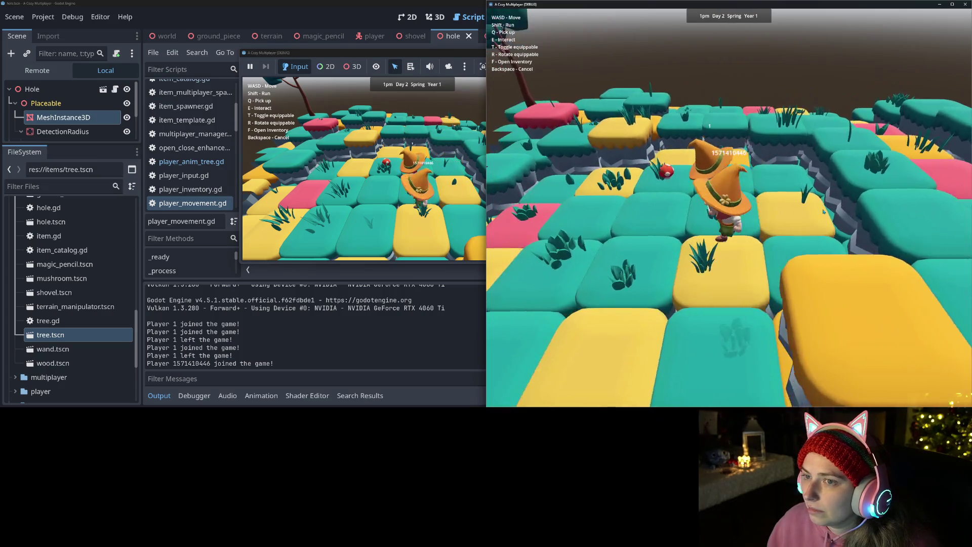
pyautogui.press('s')
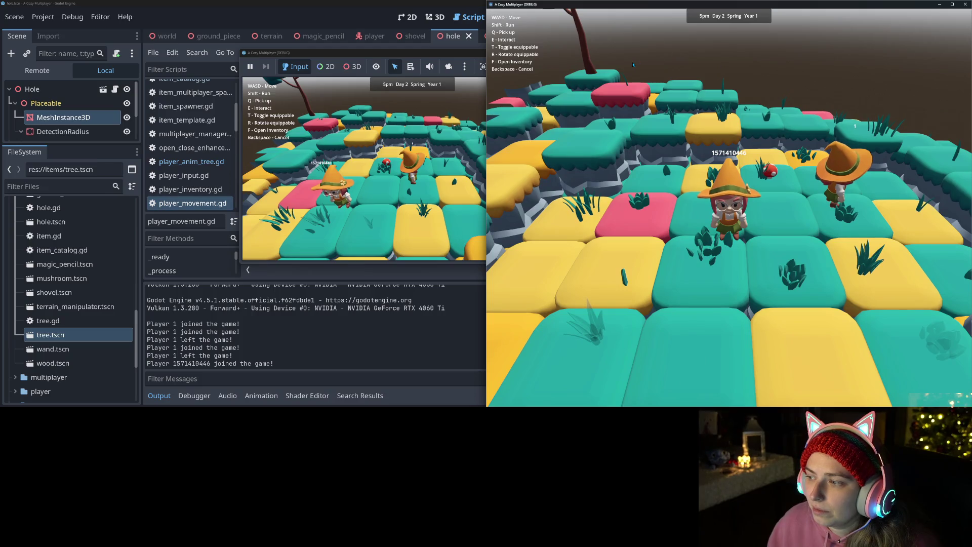
pyautogui.click(354, 177)
pyautogui.press('w')
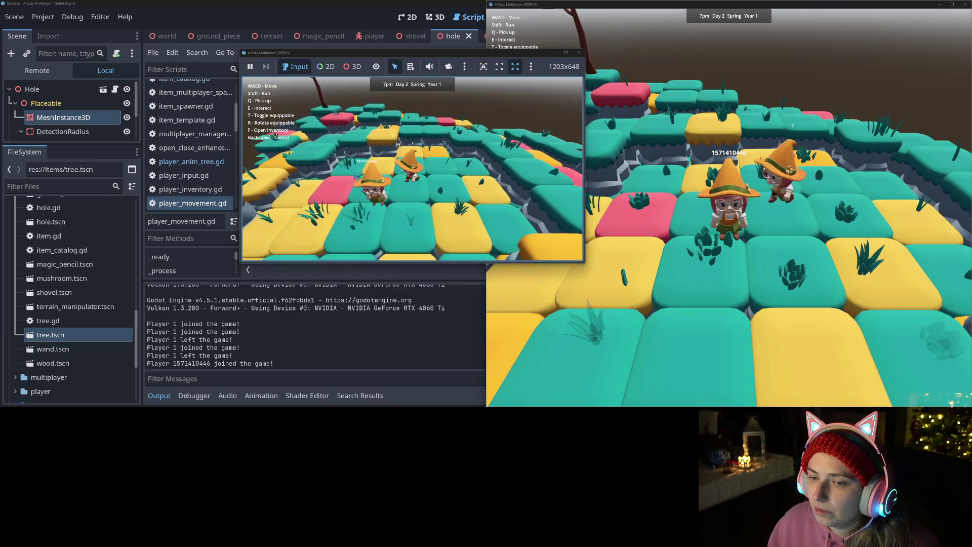
pyautogui.press('s')
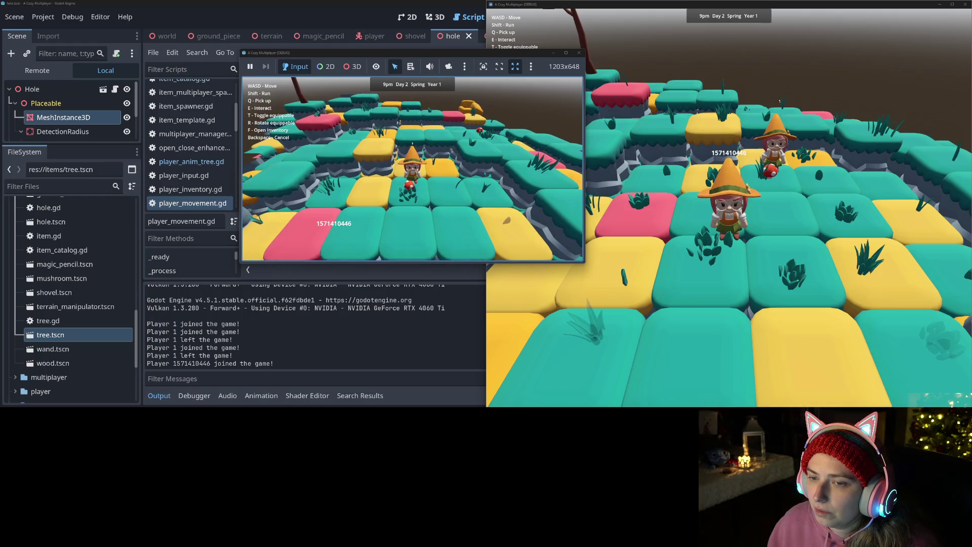
# Step: Walk the client toward the other player in fullscreen, then hide the Godot editor
pyautogui.click(759, 181)
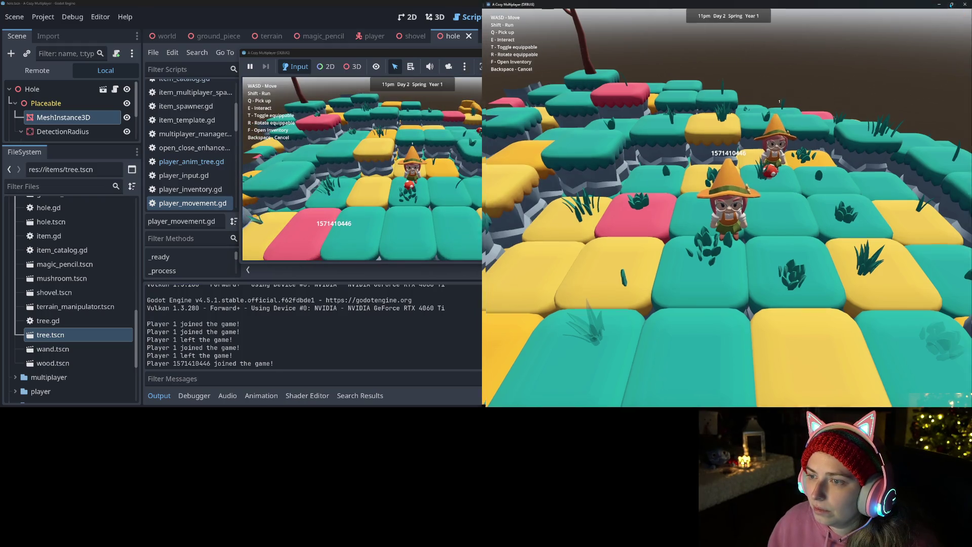
pyautogui.click(952, 4)
pyautogui.press('s')
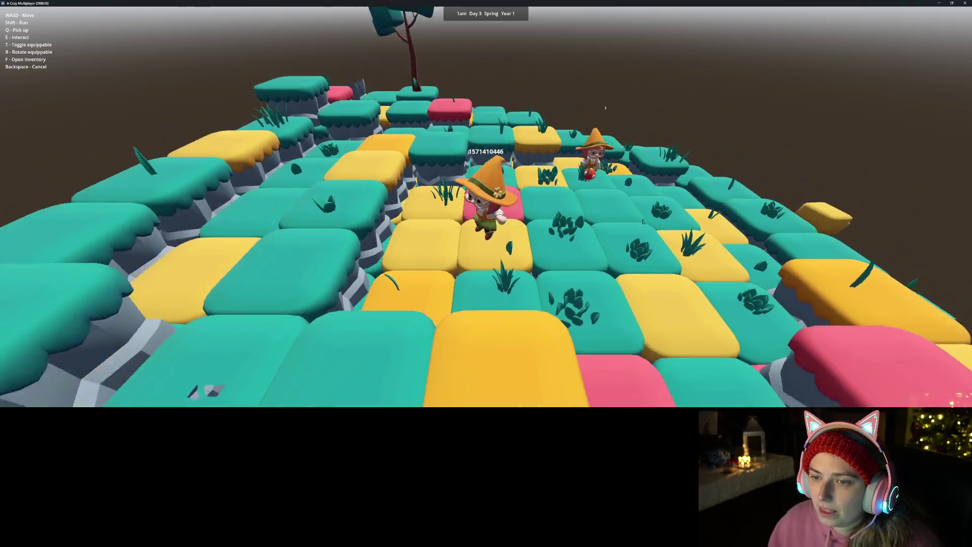
pyautogui.press('w')
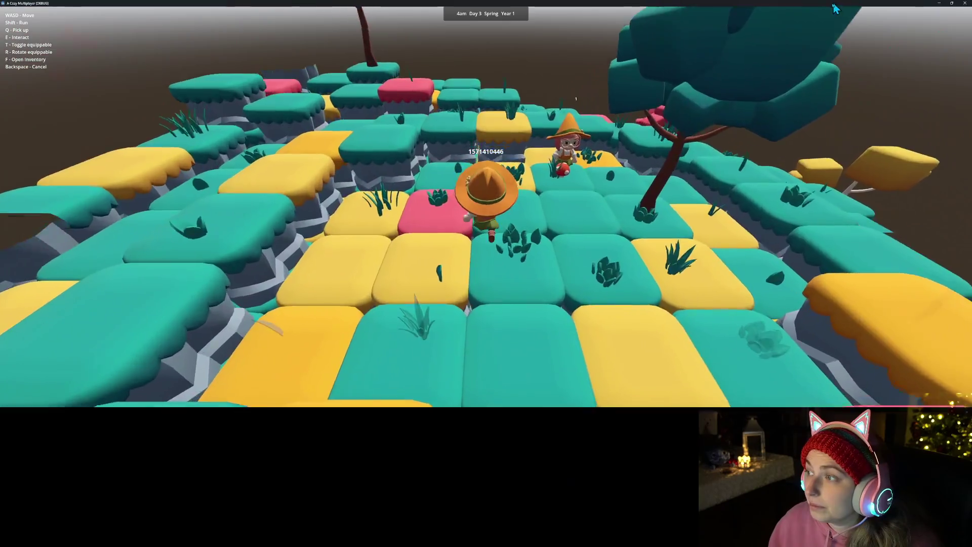
pyautogui.click(952, 3)
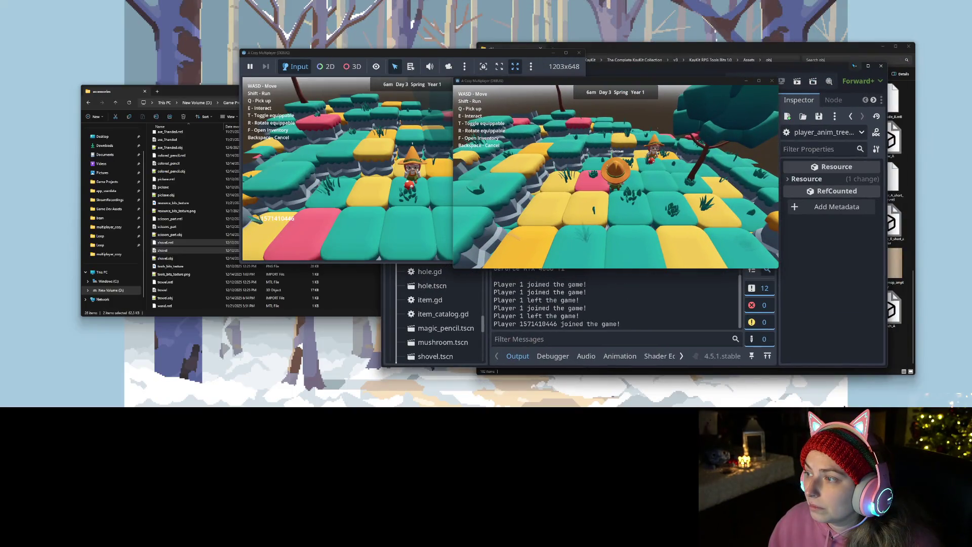
pyautogui.click(878, 58)
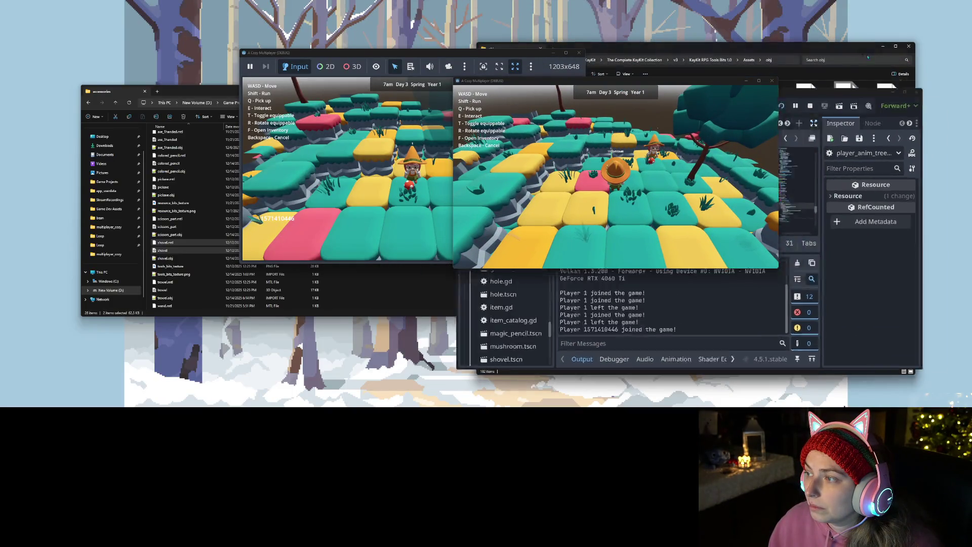
# Step: Minimize File Explorer and maximize the second game window
pyautogui.click(882, 46)
pyautogui.rightClick(806, 64)
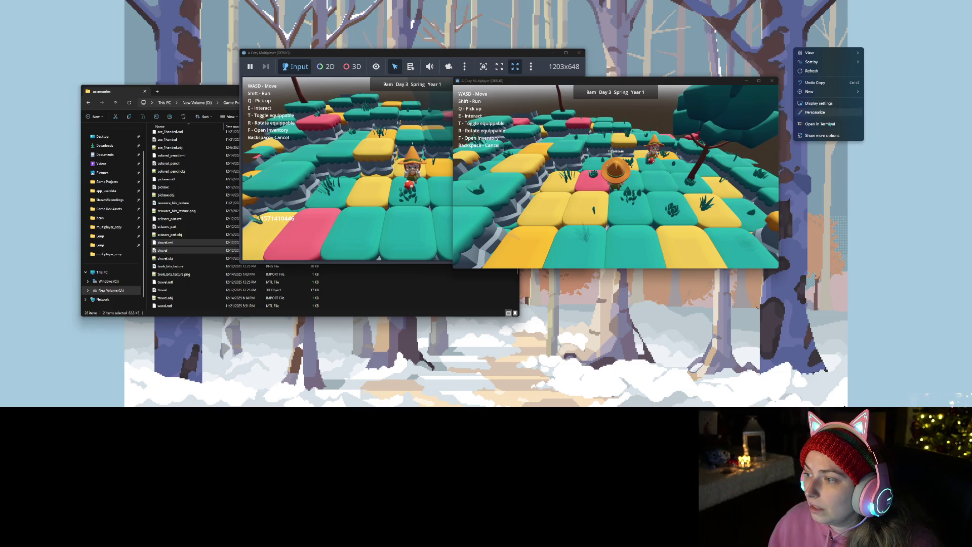
pyautogui.click(823, 103)
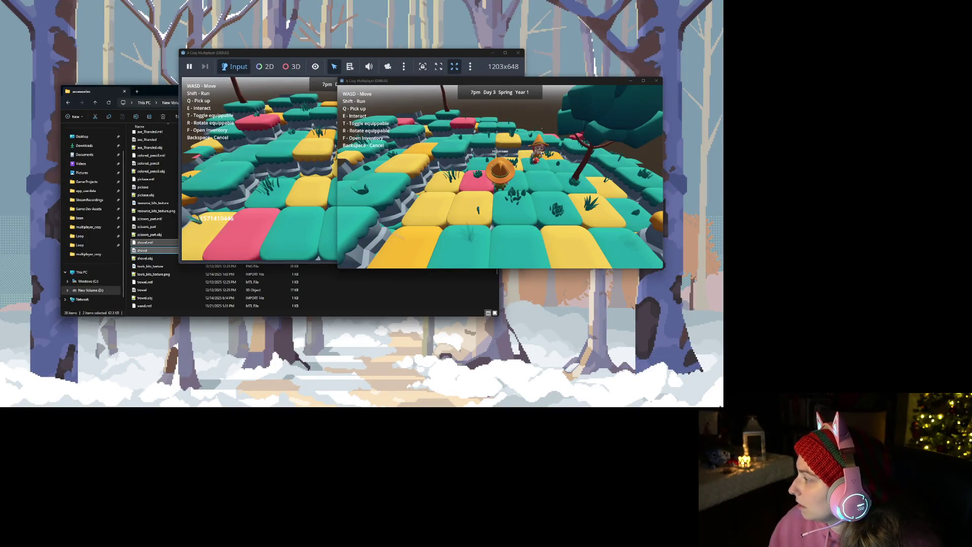
pyautogui.doubleClick(418, 84)
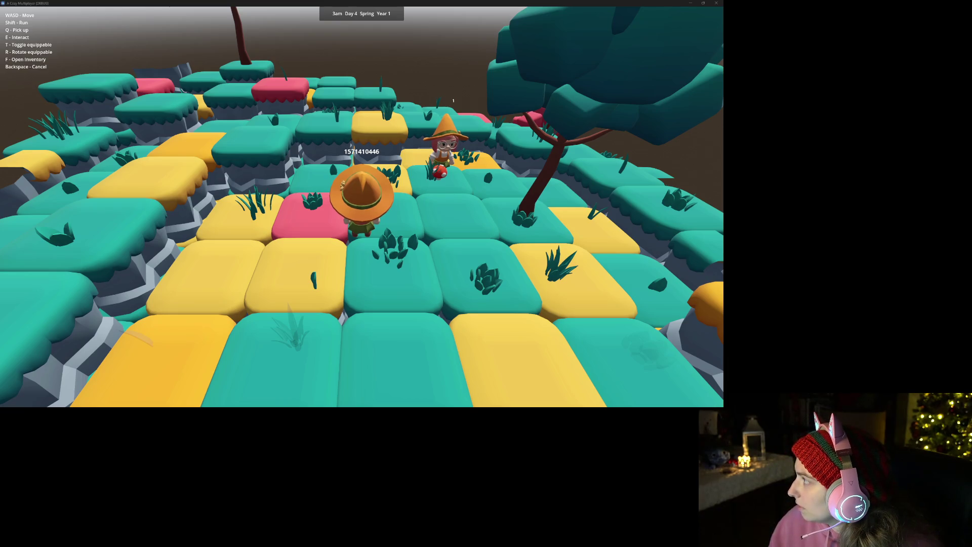
# Step: Mark the game window as the screen-recording area and start recording
pyautogui.press('super+shift+r')
pyautogui.moveTo(0, 0)
pyautogui.mouseDown()
pyautogui.moveTo(295, 242)
pyautogui.moveTo(724, 408)
pyautogui.mouseUp()
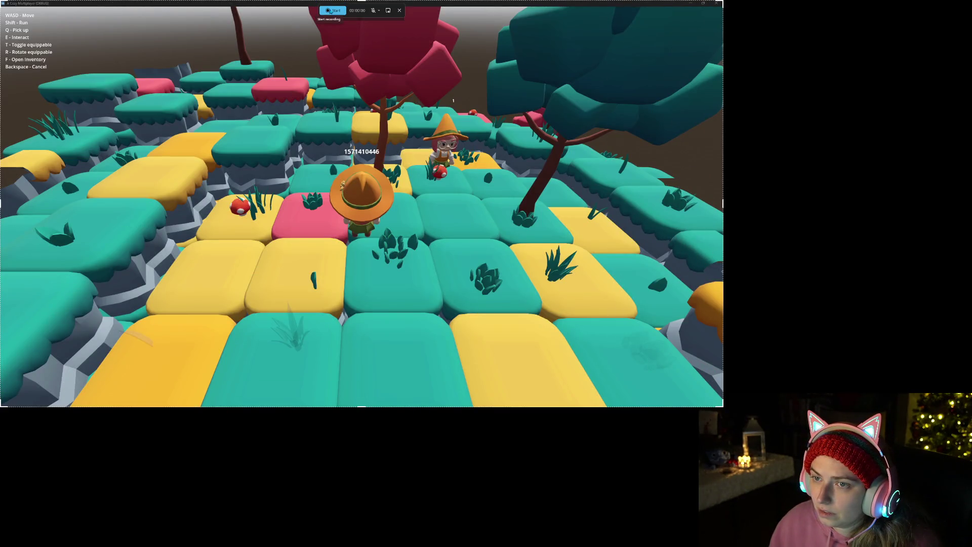
pyautogui.click(339, 11)
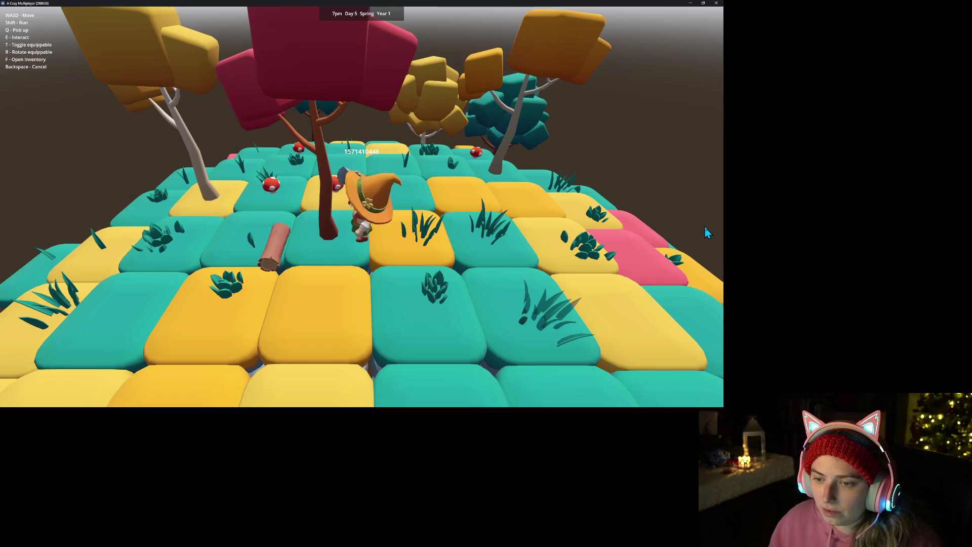
# Step: Chop down the red tree, carry and drop the log, then switch to the hammer
pyautogui.press('e')
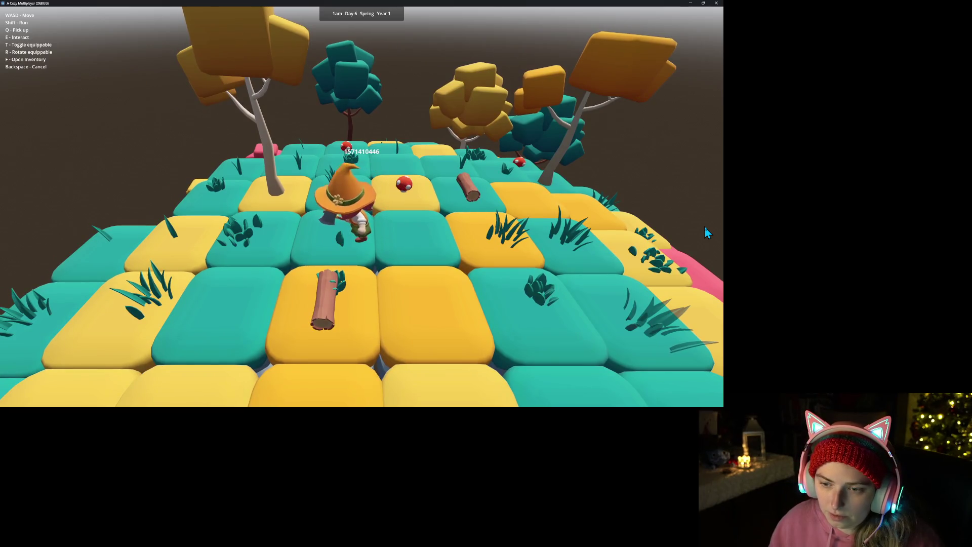
pyautogui.press('s')
pyautogui.press('q')
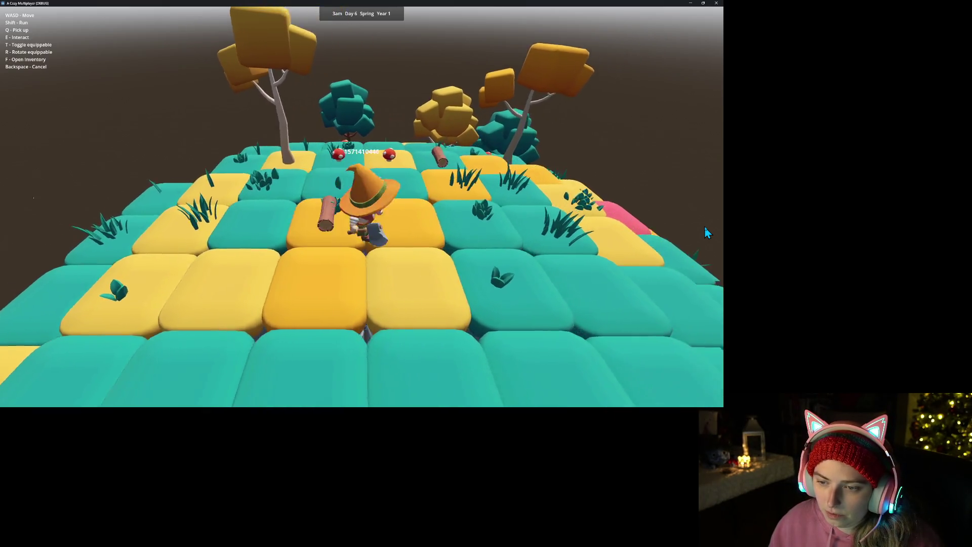
pyautogui.press('q')
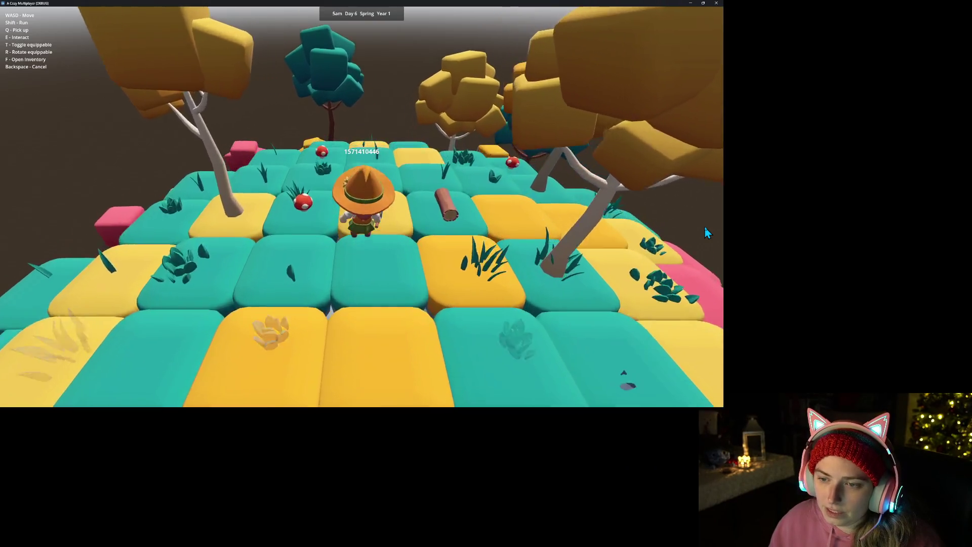
pyautogui.press('t')
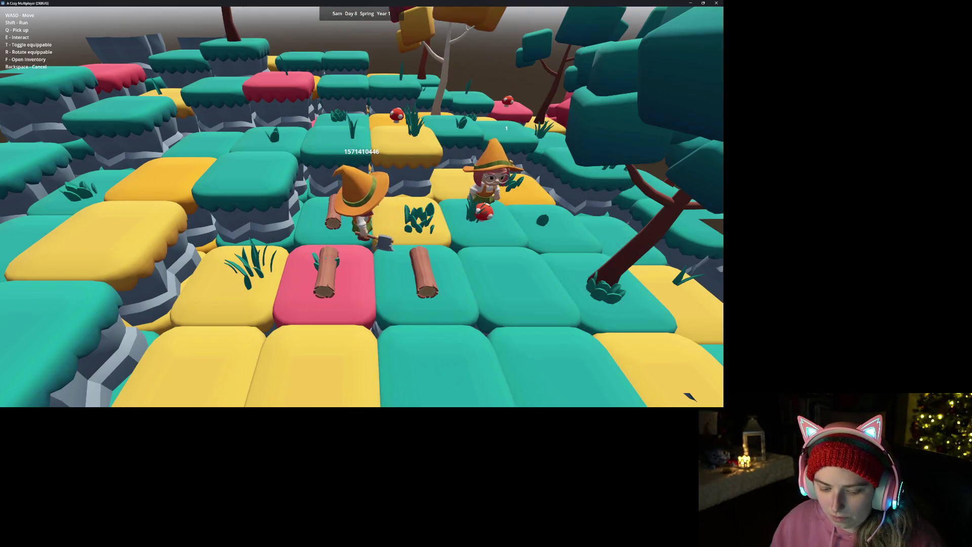
# Step: Raise the tile beside the character into a tall pillar, then walk back and forth
pyautogui.press('s')
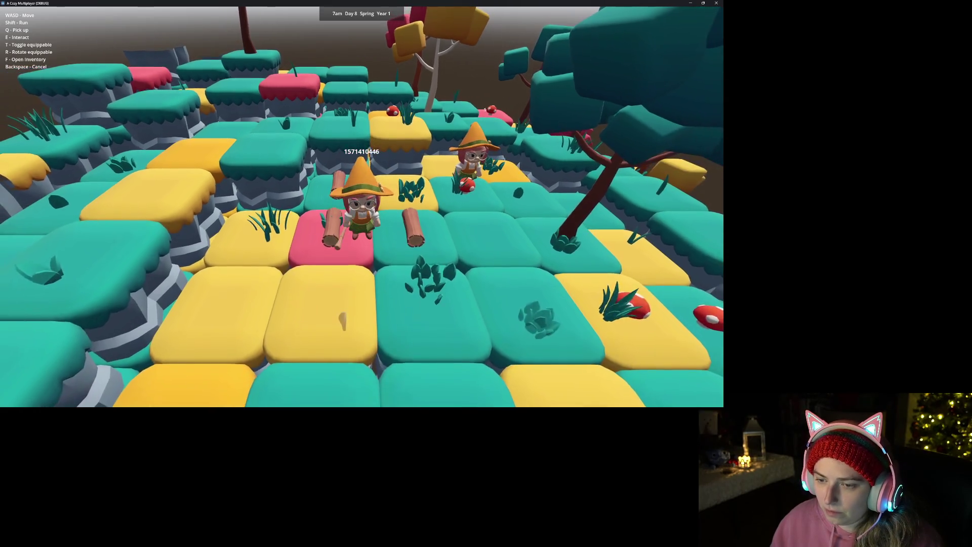
pyautogui.press('e')
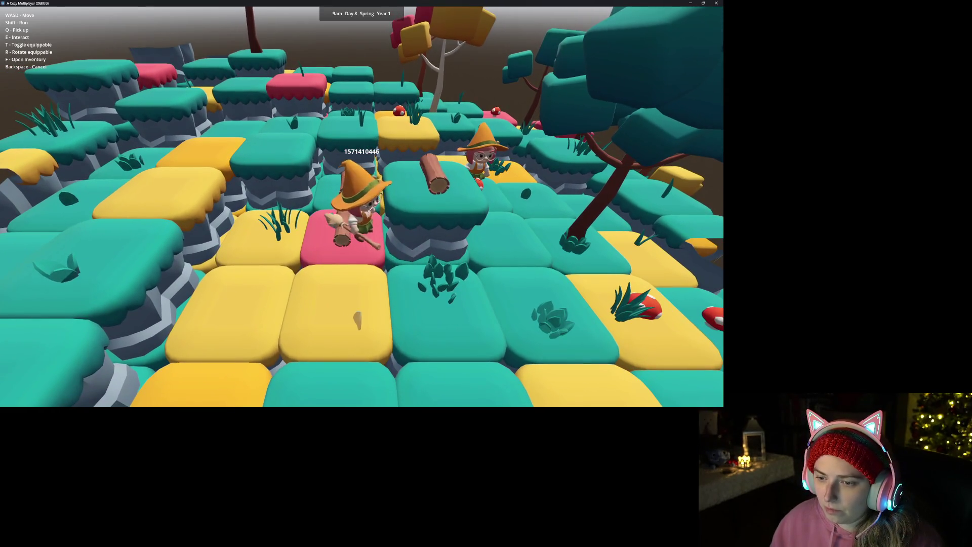
pyautogui.press('e')
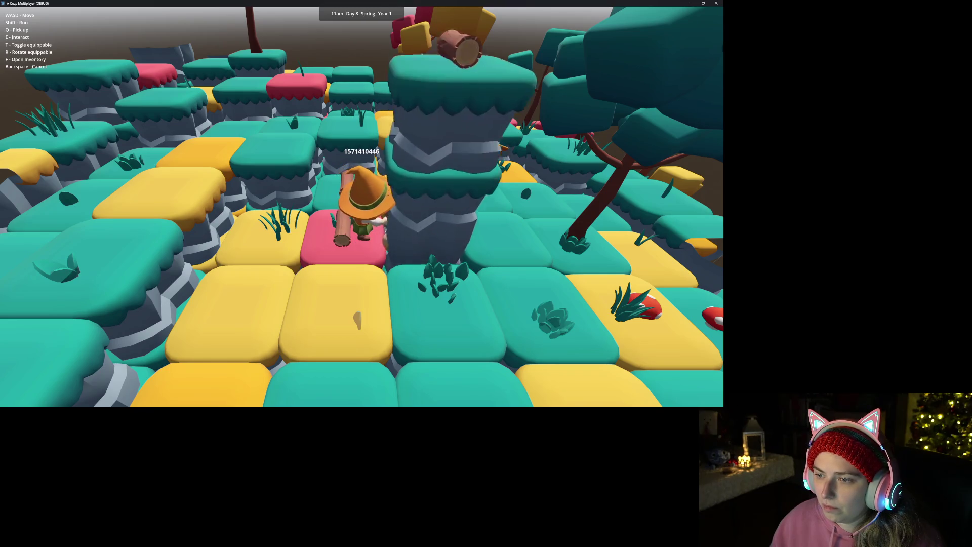
pyautogui.press('s')
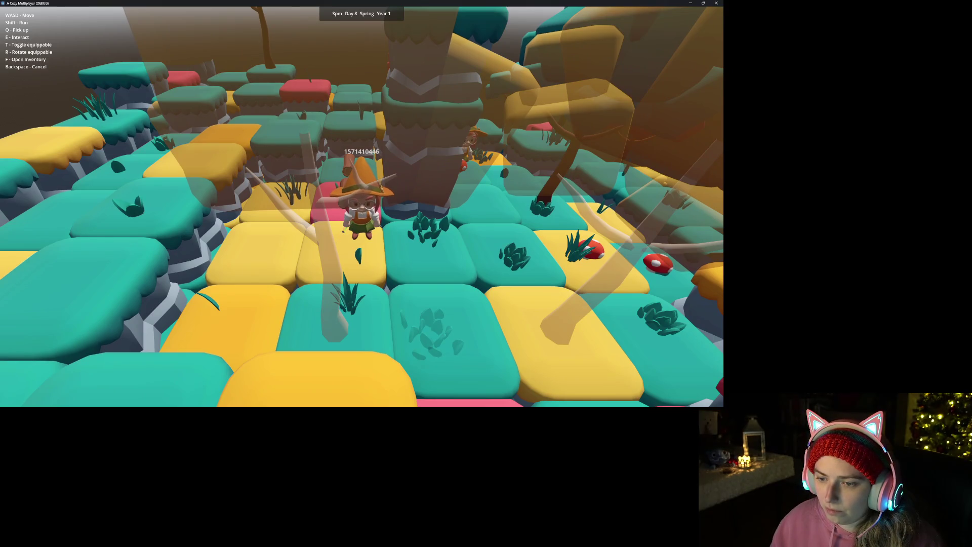
pyautogui.press('w')
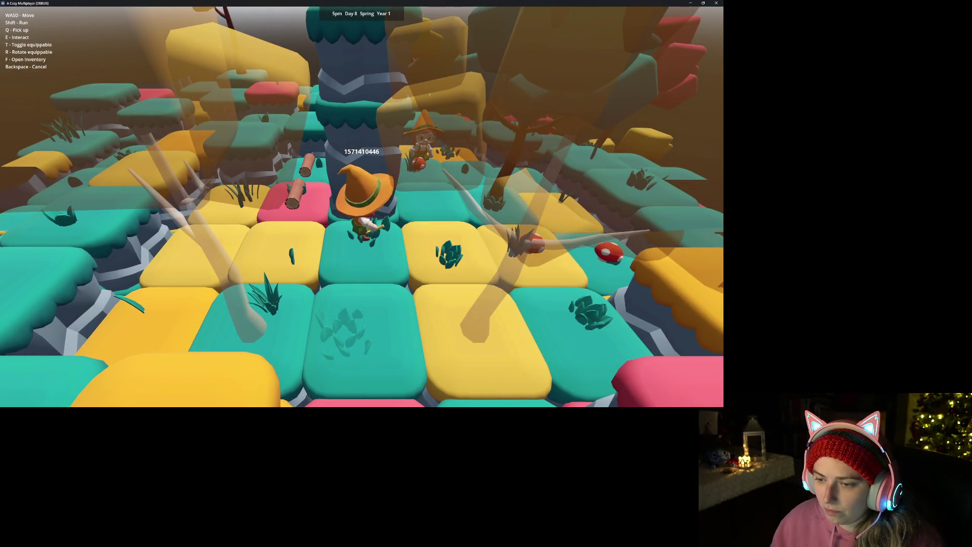
pyautogui.press('s')
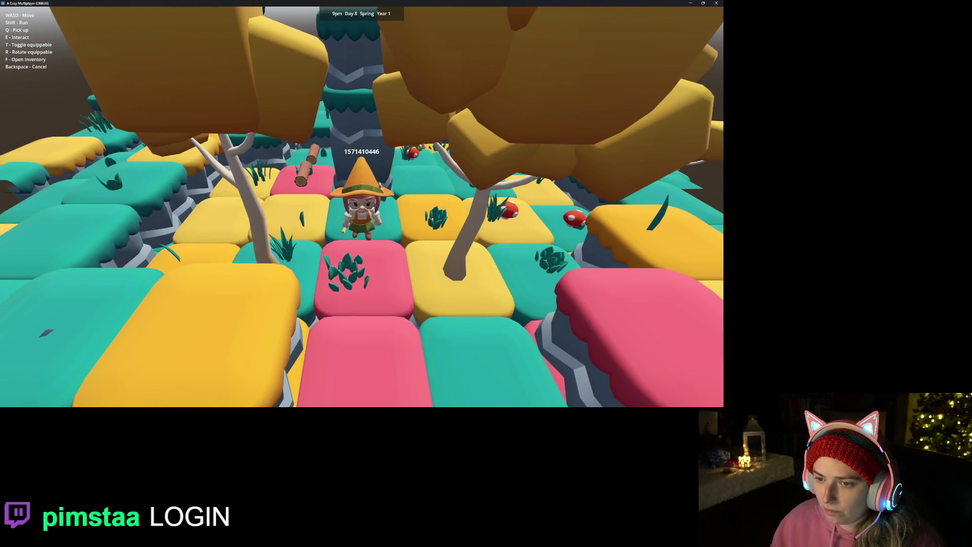
pyautogui.press('w')
# Step: Step onto the yellow pillar and off again, then dig soil patches beside the character
pyautogui.scroll(-5, 362, 206)
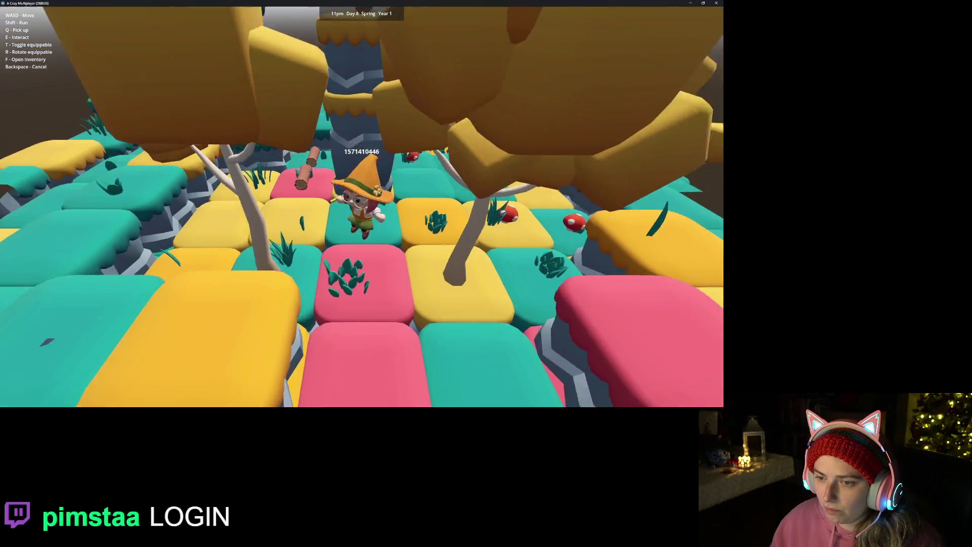
pyautogui.press('s')
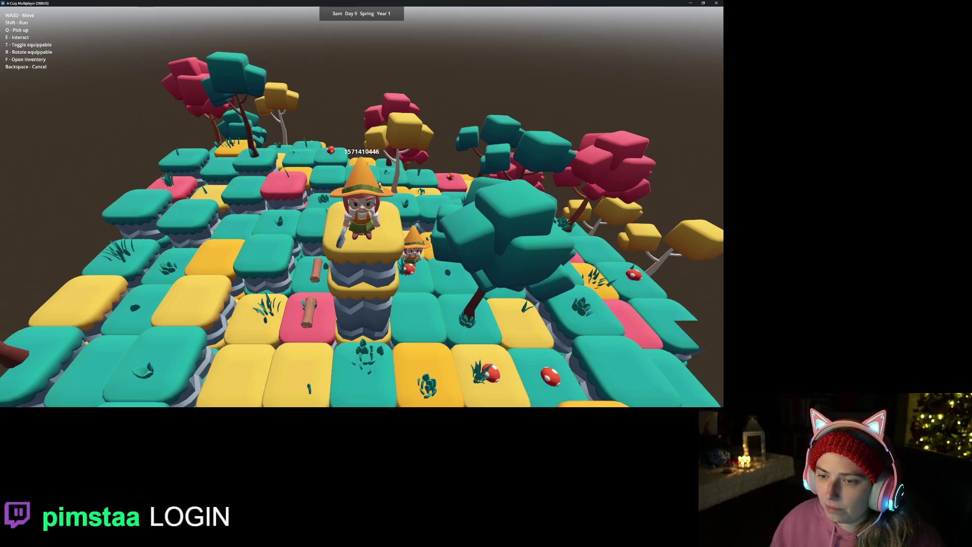
pyautogui.press('w')
pyautogui.scroll(5, 362, 207)
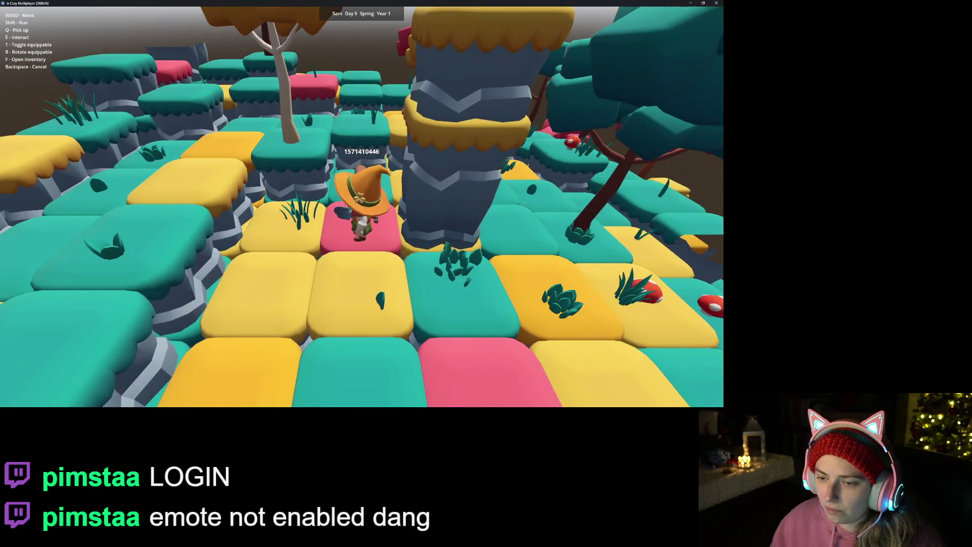
pyautogui.scroll(-2, 362, 206)
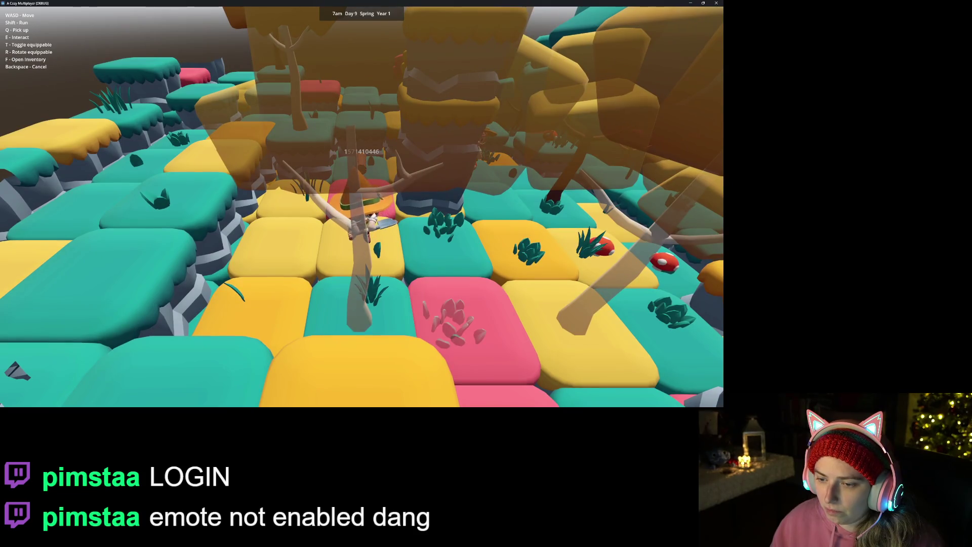
pyautogui.press('a')
pyautogui.press('e')
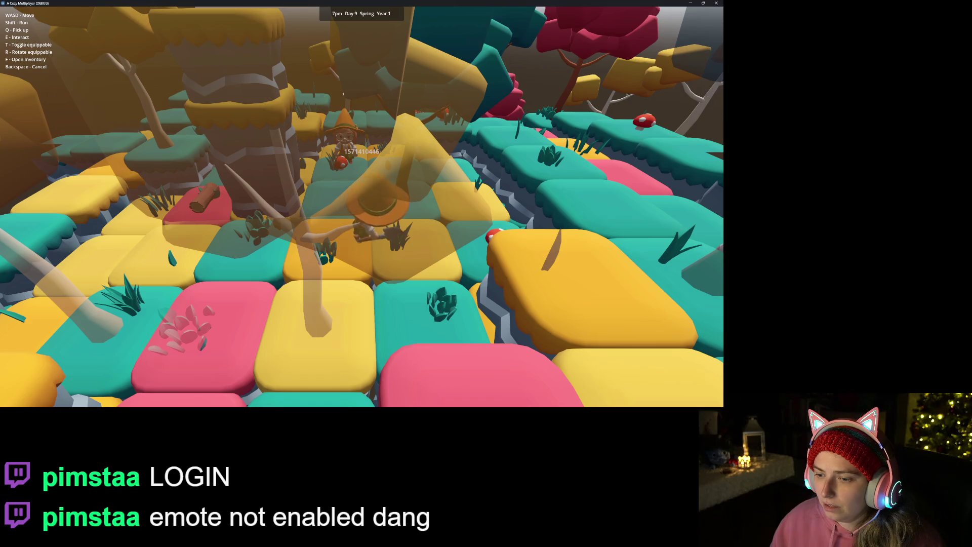
pyautogui.press('e')
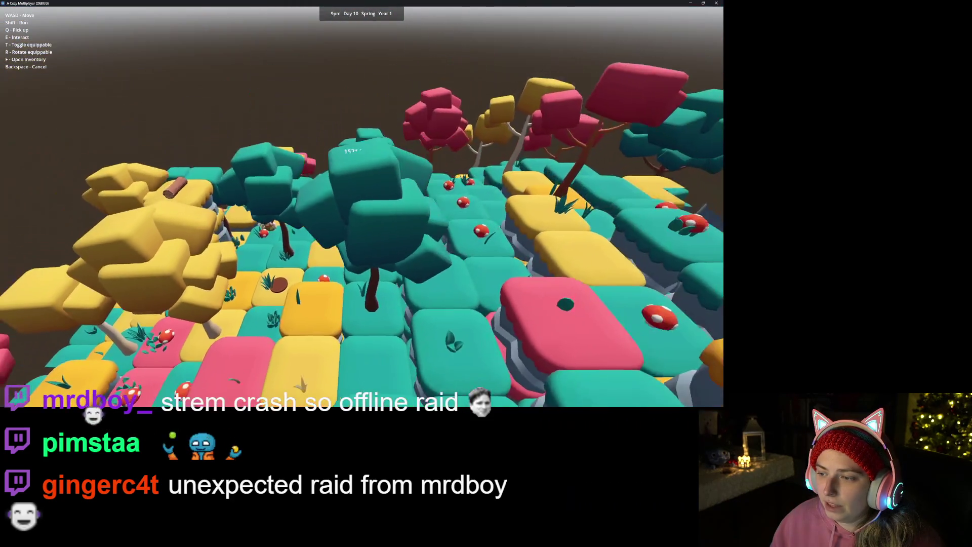
# Step: Turn two teal tiles yellow, then walk across the island and turn a tile pink
pyautogui.press('e')
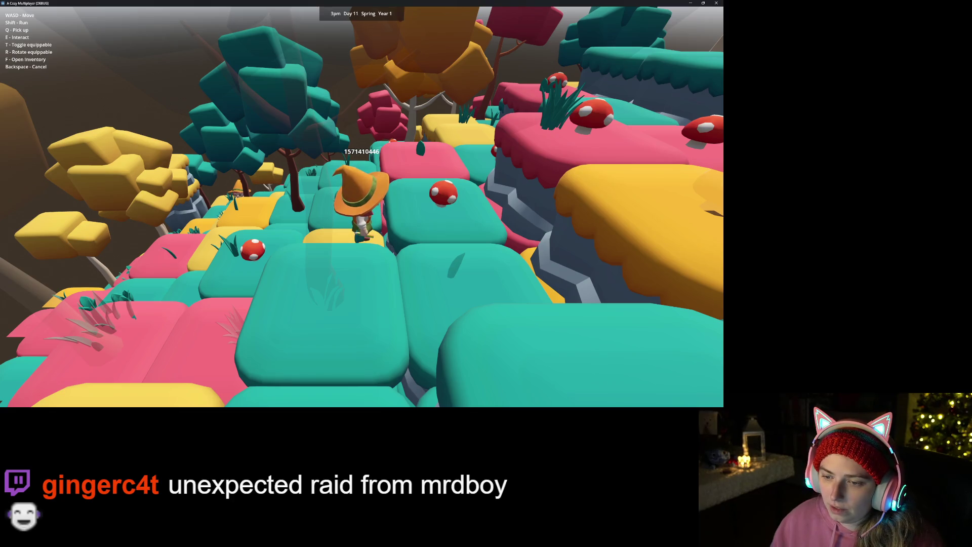
pyautogui.press('e')
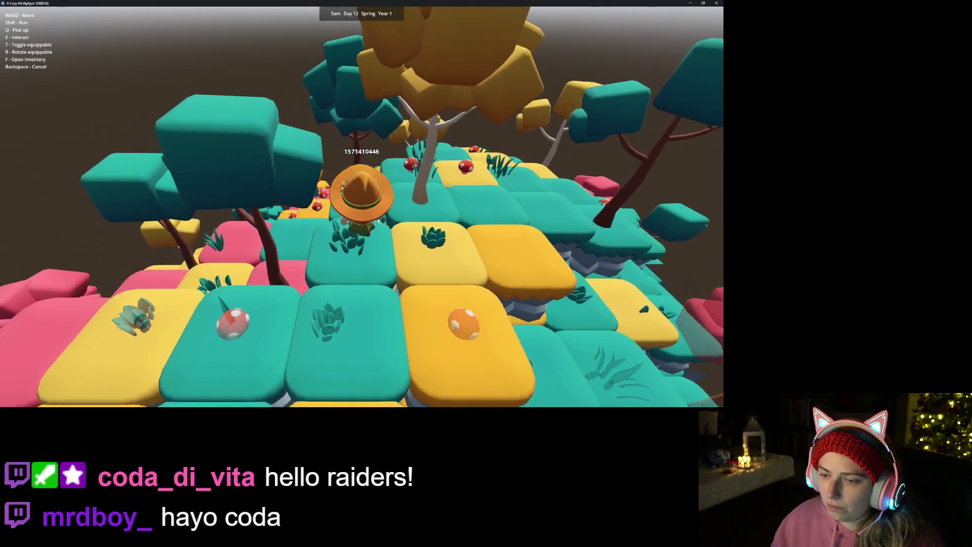
pyautogui.press('w')
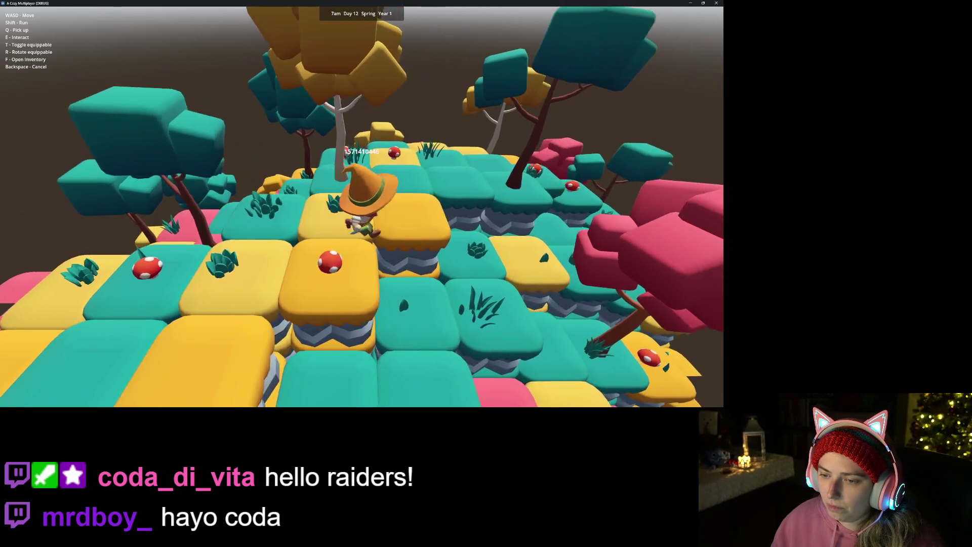
pyautogui.press('w')
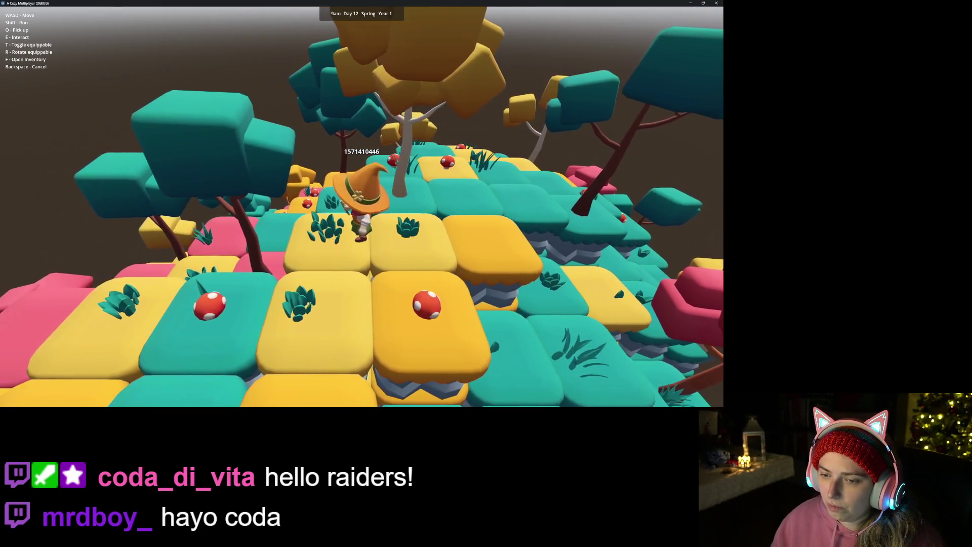
pyautogui.press('s')
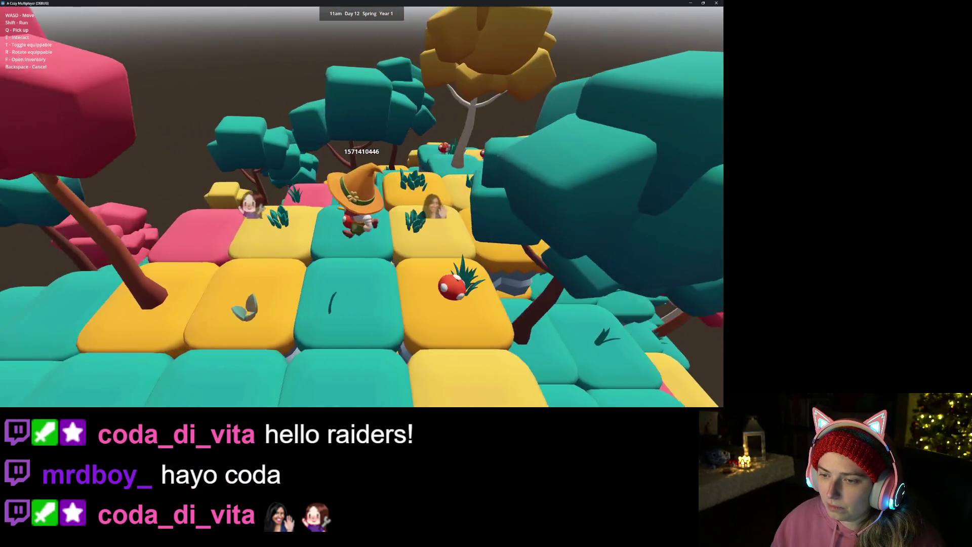
pyautogui.press('w')
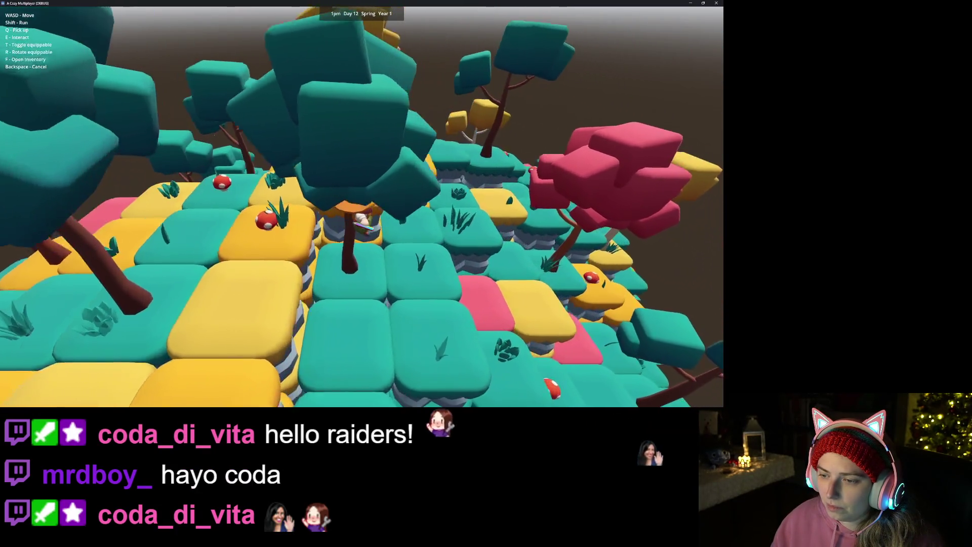
pyautogui.press('w')
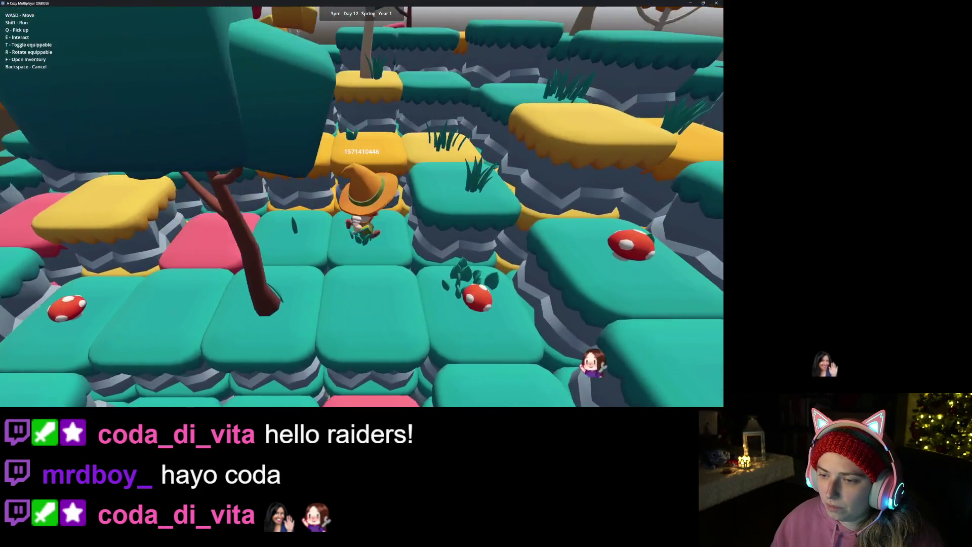
pyautogui.press('w')
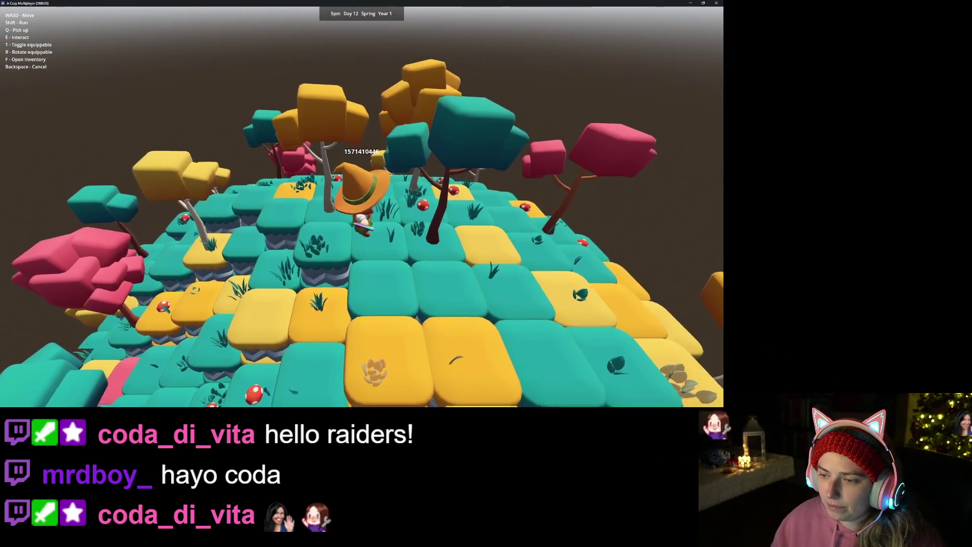
pyautogui.press('w')
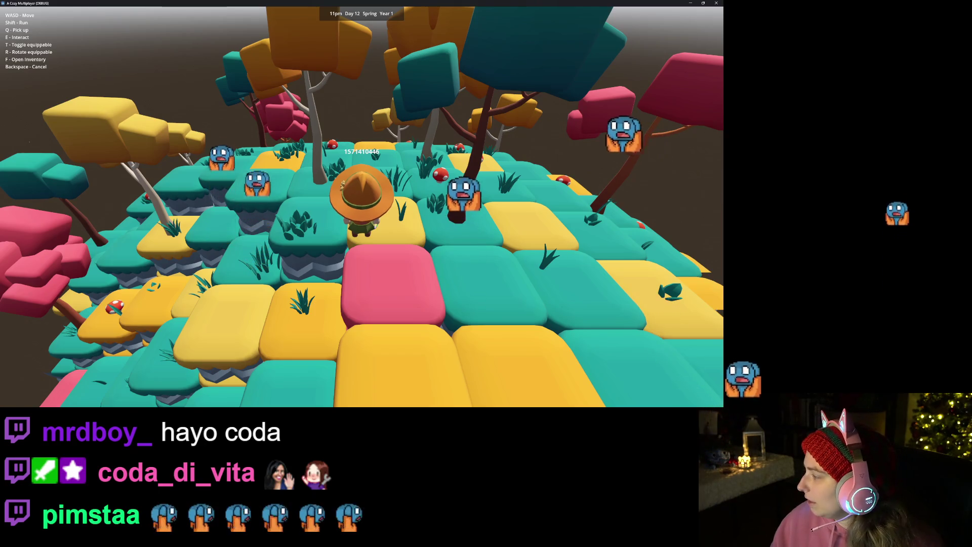
# Step: Take the game out of fullscreen and stop the recording to open its playback
pyautogui.click(703, 4)
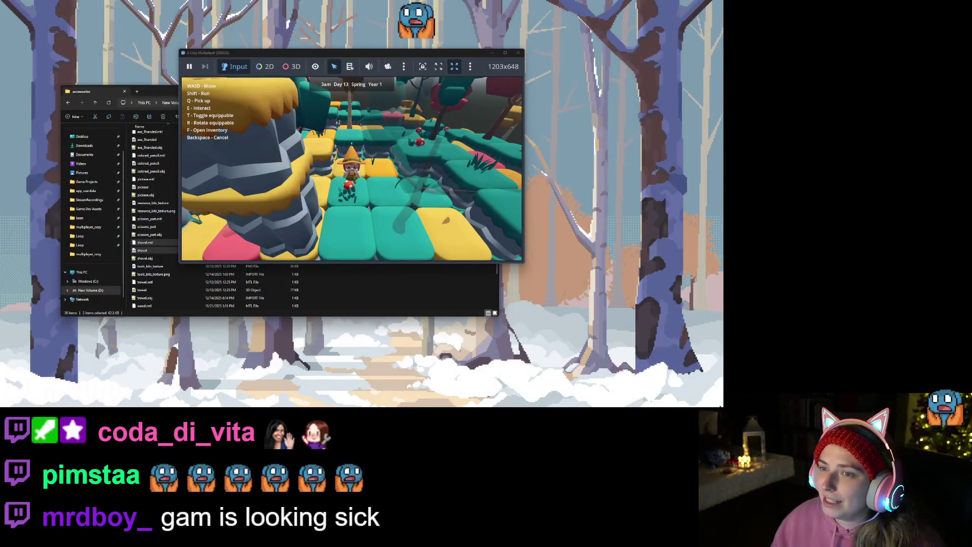
pyautogui.click(352, 19)
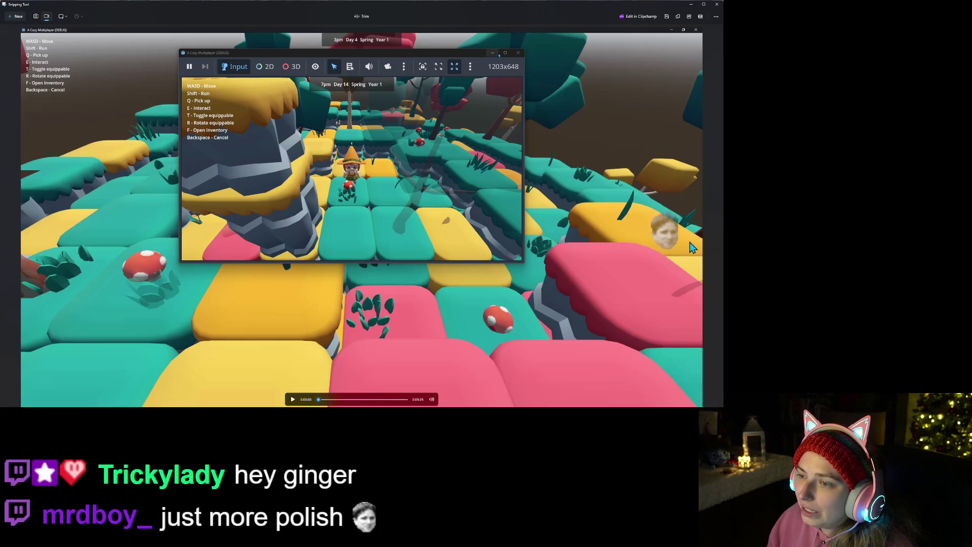
# Step: Close the running game window, then close the recording playback
pyautogui.click(518, 53)
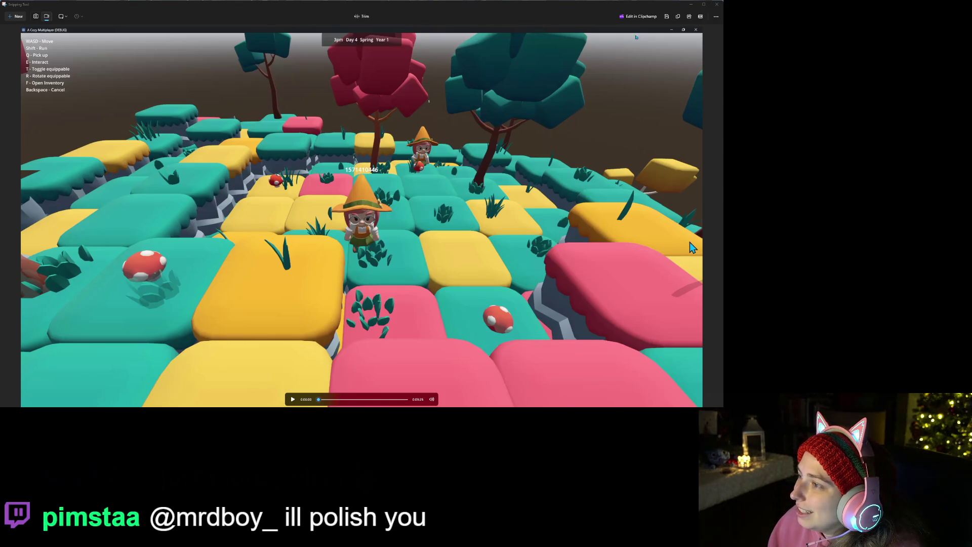
pyautogui.click(716, 4)
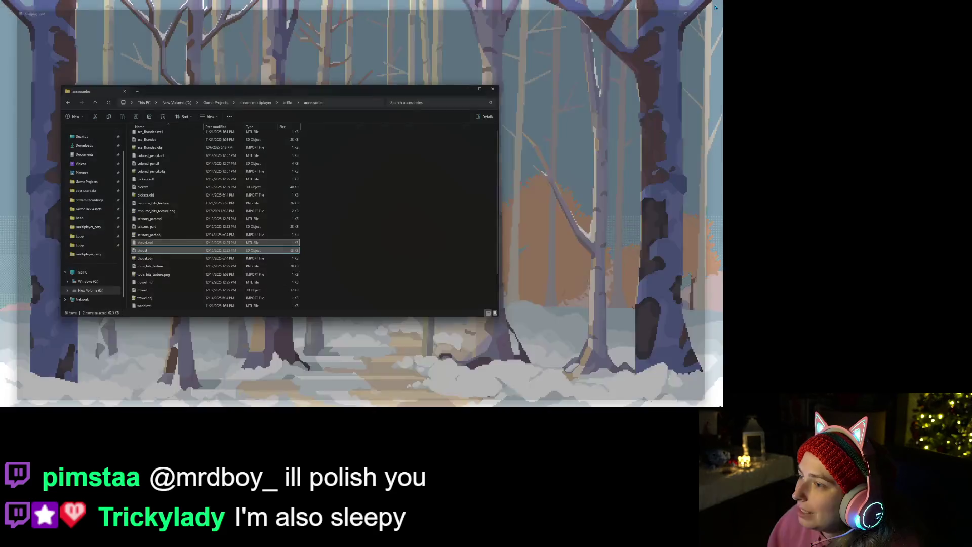
# Step: Bring up the desktop context menu and dismiss it
pyautogui.rightClick(569, 126)
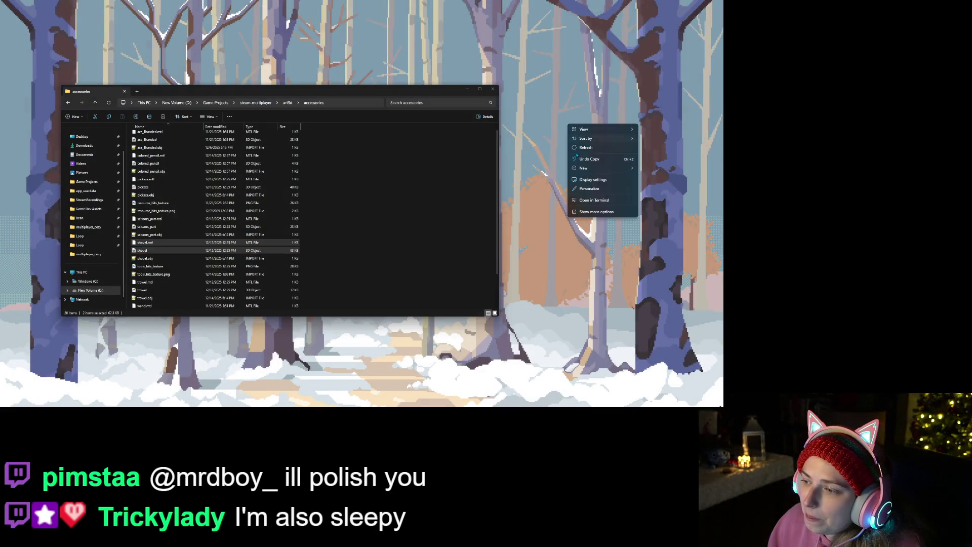
pyautogui.click(598, 181)
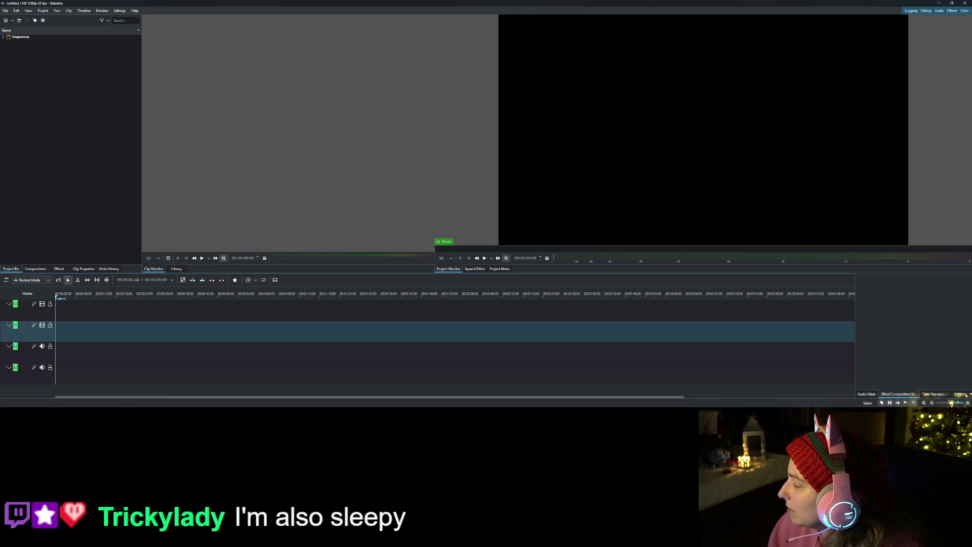
# Step: Drag the gameplay Screen Recording MP4 from File Explorer into the Project Bin and match its 1440p profile
pyautogui.hotkey('alt', 'Tab')
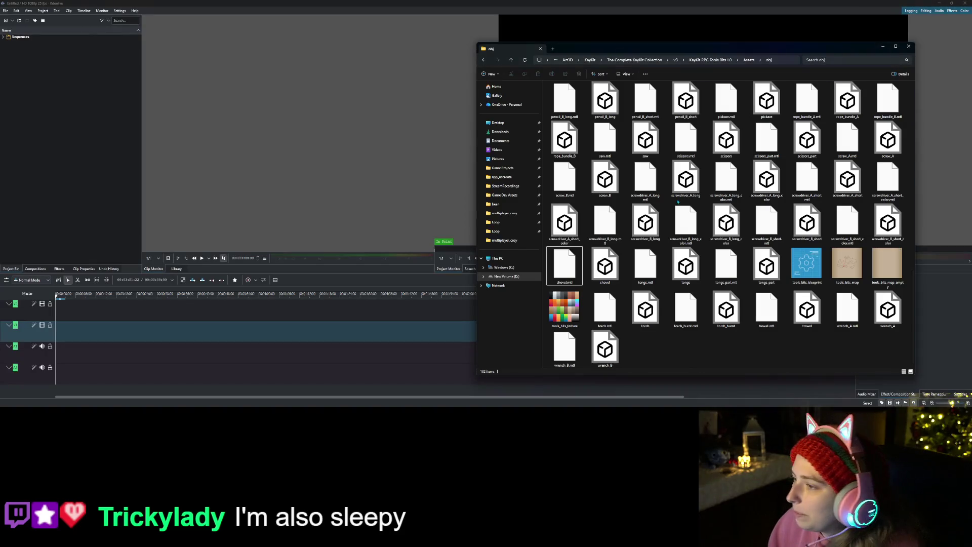
pyautogui.moveTo(638, 56); pyautogui.dragTo(971, 55)
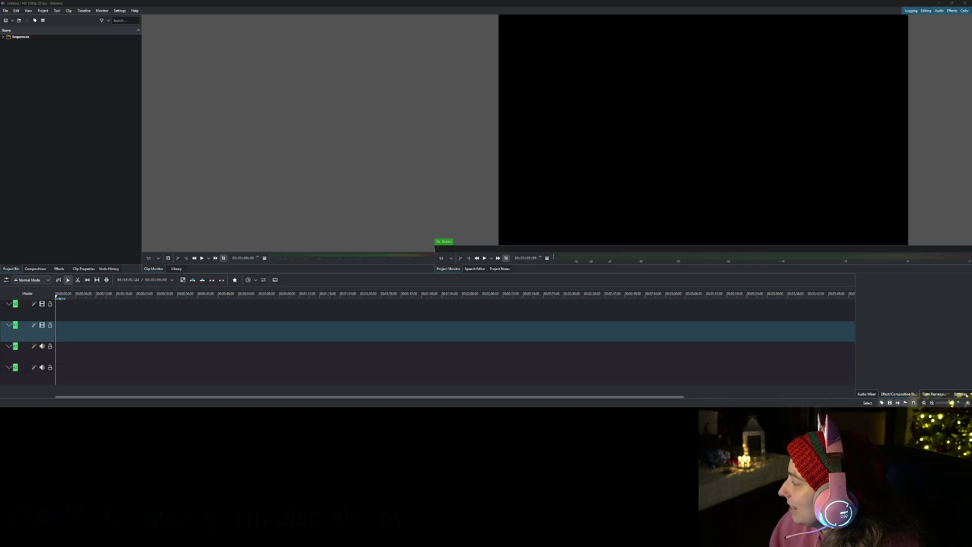
pyautogui.moveTo(556, 130); pyautogui.dragTo(15, 91)
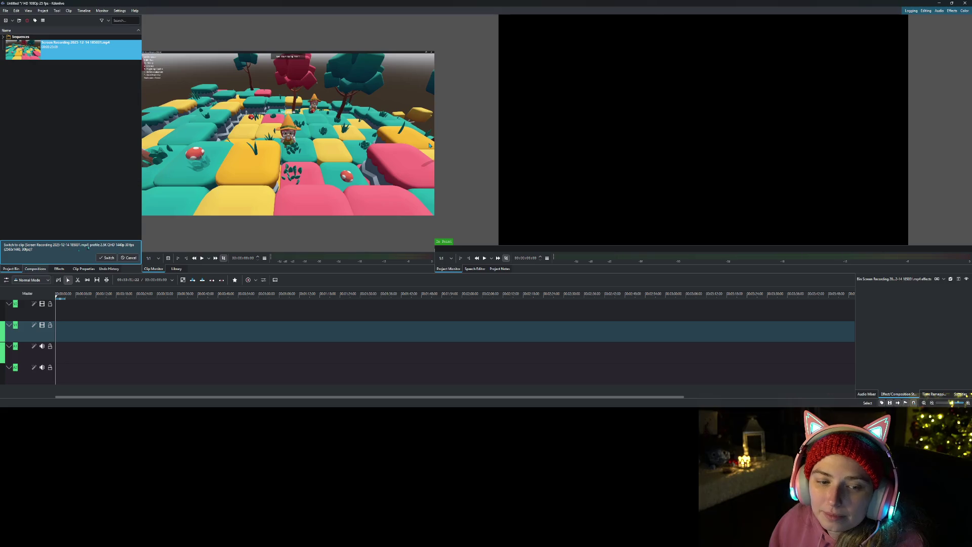
pyautogui.click(107, 258)
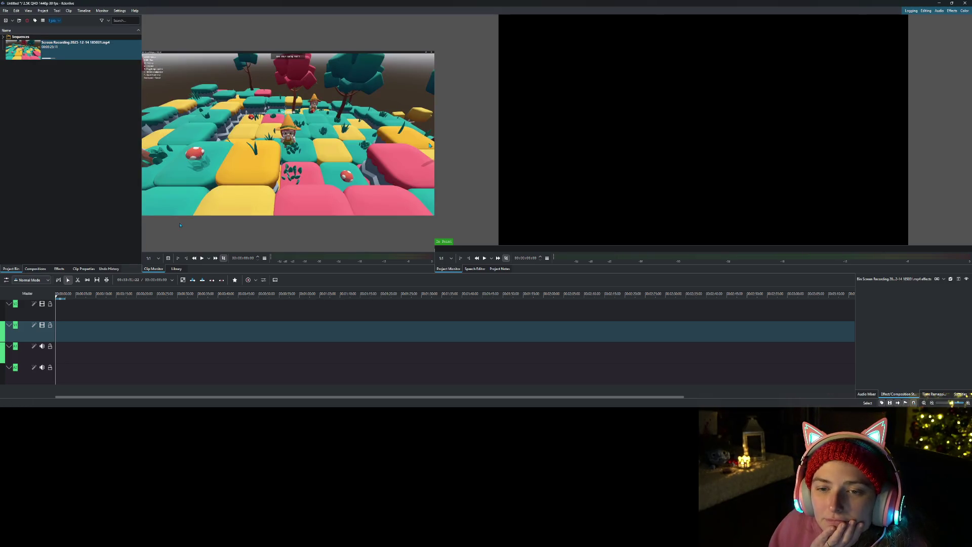
# Step: Place the gameplay recording at 0 on V1/A1 and set the playhead near 00:00:01:17
pyautogui.moveTo(68, 54)
pyautogui.mouseDown()
pyautogui.moveTo(65, 329)
pyautogui.moveTo(65, 302)
pyautogui.moveTo(124, 298)
pyautogui.moveTo(440, 321)
pyautogui.moveTo(373, 330)
pyautogui.mouseUp()
pyautogui.click(64, 301)
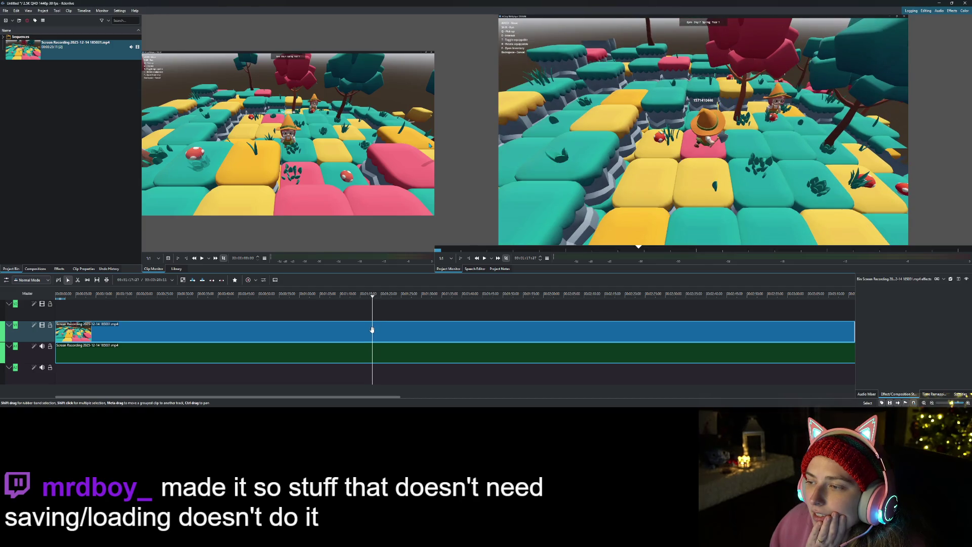
pyautogui.rightClick(373, 351)
# Step: Cut off the footage before 00:00:01:17 and remove the gap so the clip starts at zero
pyautogui.click(385, 331)
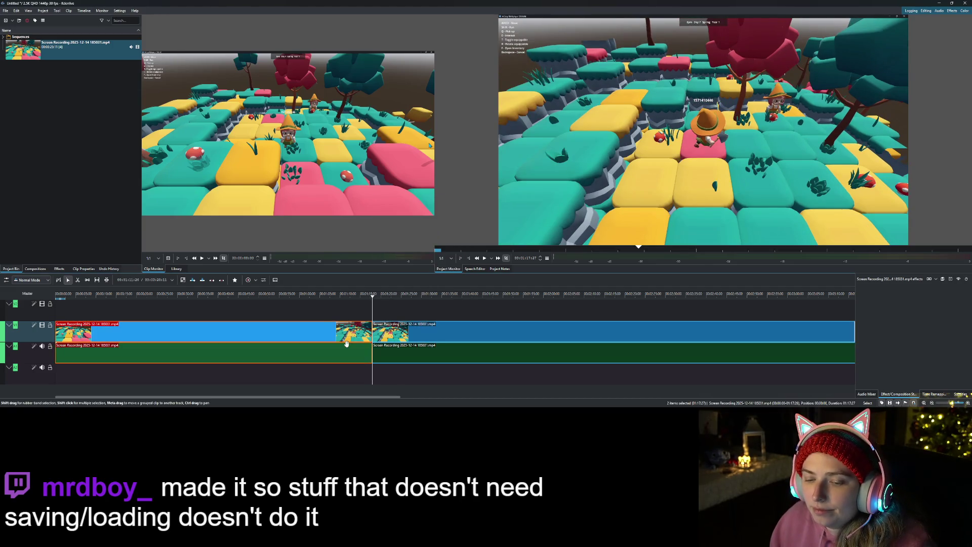
pyautogui.rightClick(328, 348)
pyautogui.click(346, 365)
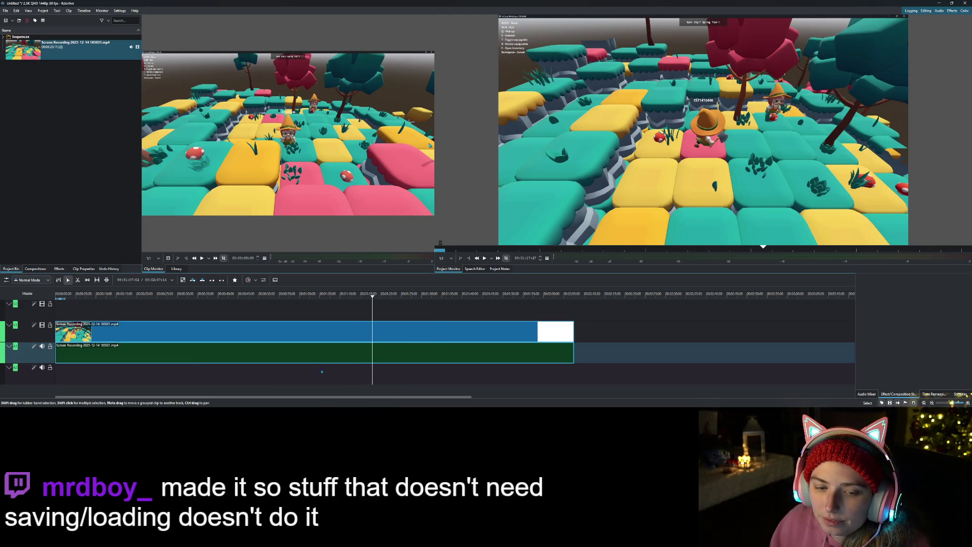
pyautogui.press('Home')
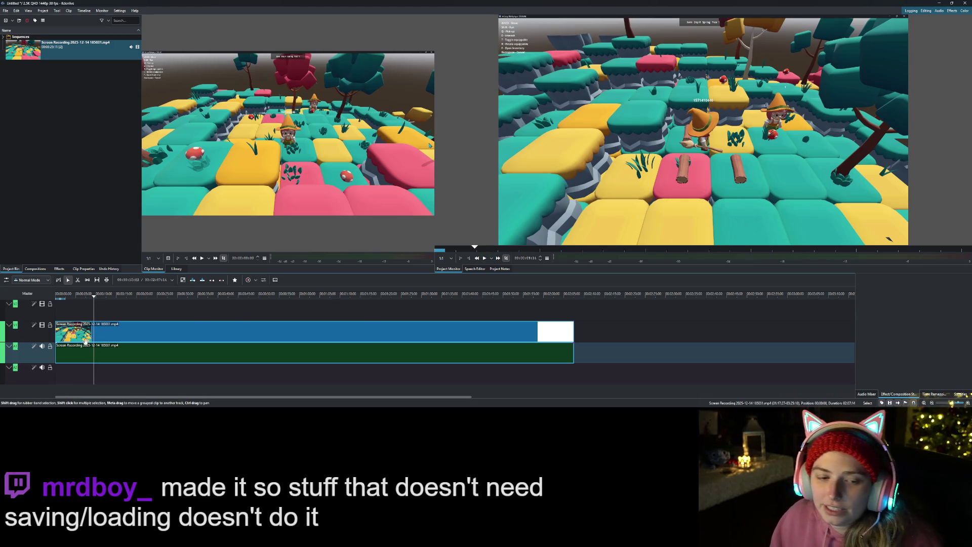
pyautogui.scroll(5, 169, 351)
pyautogui.click(186, 296)
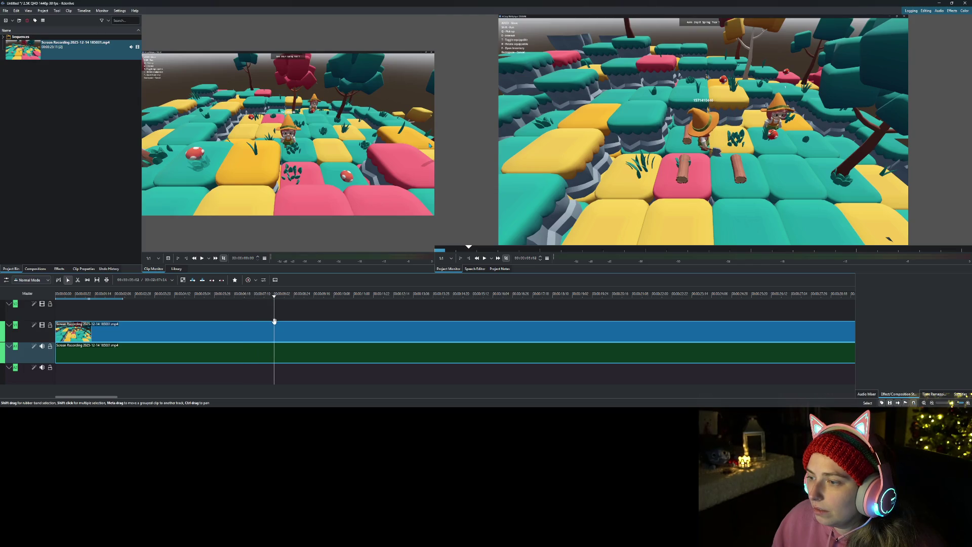
# Step: Cut the recording at the playhead and scrub forward to the next cut point
pyautogui.rightClick(269, 328)
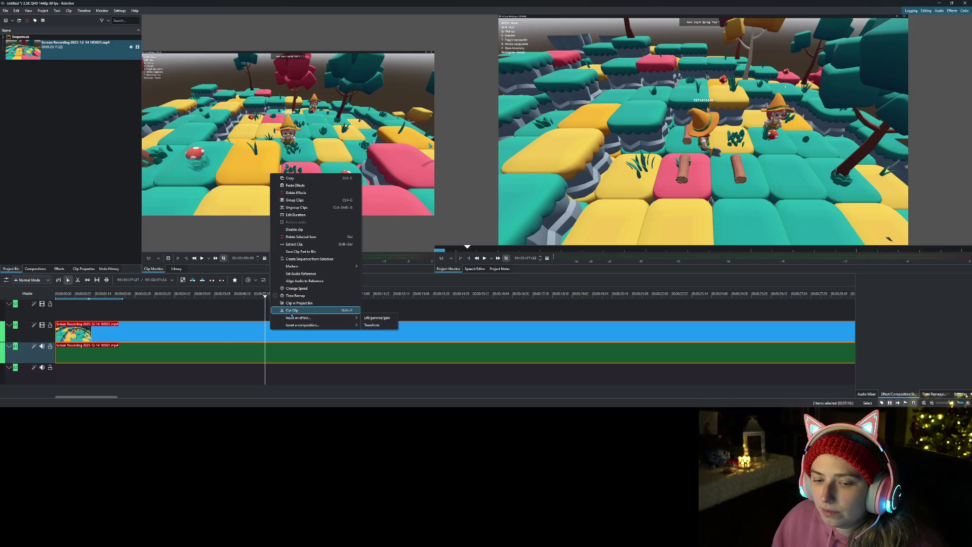
pyautogui.click(304, 318)
pyautogui.click(303, 299)
pyautogui.moveTo(305, 301)
pyautogui.mouseDown()
pyautogui.moveTo(375, 307)
pyautogui.moveTo(408, 317)
pyautogui.moveTo(403, 323)
pyautogui.mouseUp()
# Step: Split the clip there, delete the earlier unwanted piece, and close the resulting gap
pyautogui.rightClick(404, 350)
pyautogui.click(420, 329)
pyautogui.click(397, 353)
pyautogui.press('Delete')
pyautogui.rightClick(402, 353)
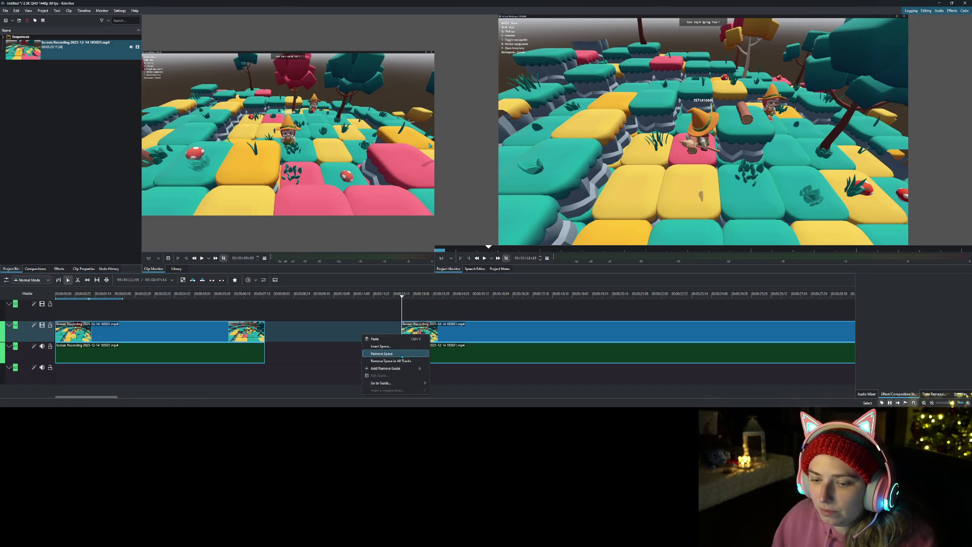
pyautogui.click(402, 354)
pyautogui.moveTo(270, 297); pyautogui.dragTo(258, 296)
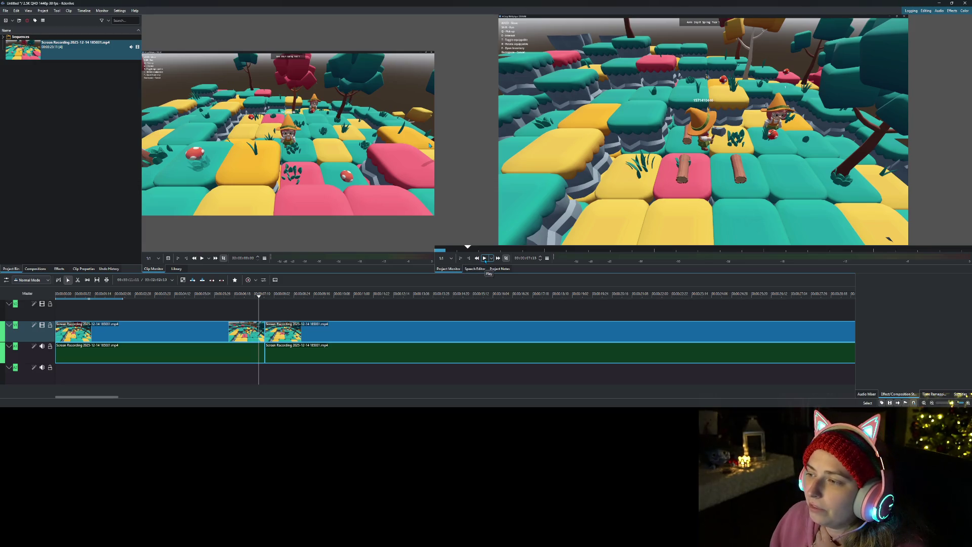
# Step: Cut out the next unwanted section and slide the later clip left against the previous one
pyautogui.click(484, 259)
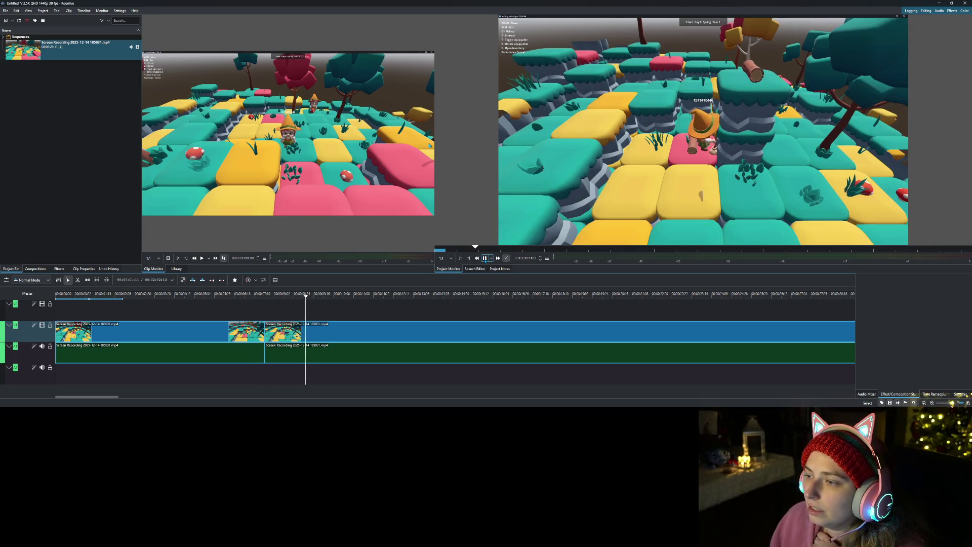
pyautogui.click(484, 259)
pyautogui.rightClick(335, 339)
pyautogui.click(356, 321)
pyautogui.moveTo(333, 296)
pyautogui.mouseDown()
pyautogui.moveTo(458, 301)
pyautogui.moveTo(444, 308)
pyautogui.mouseUp()
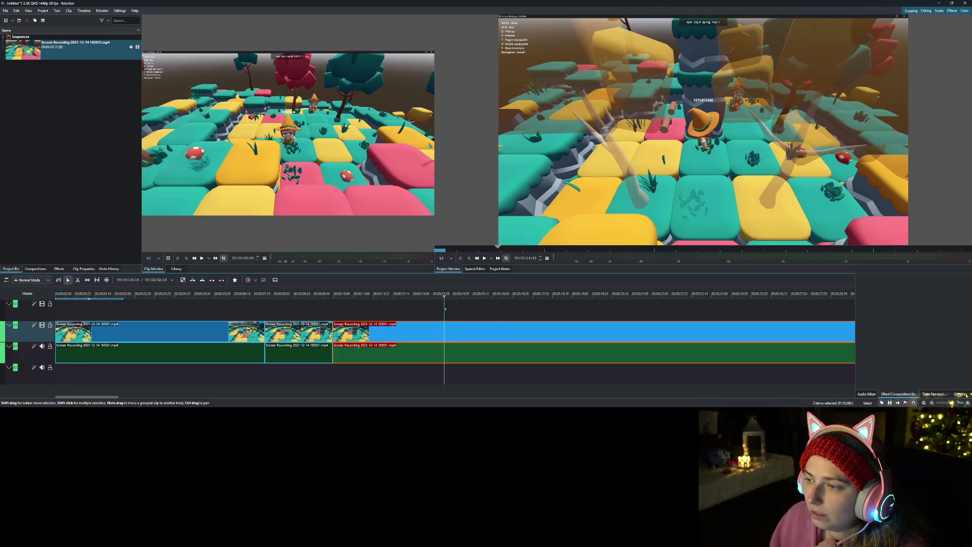
pyautogui.rightClick(445, 335)
pyautogui.click(555, 324)
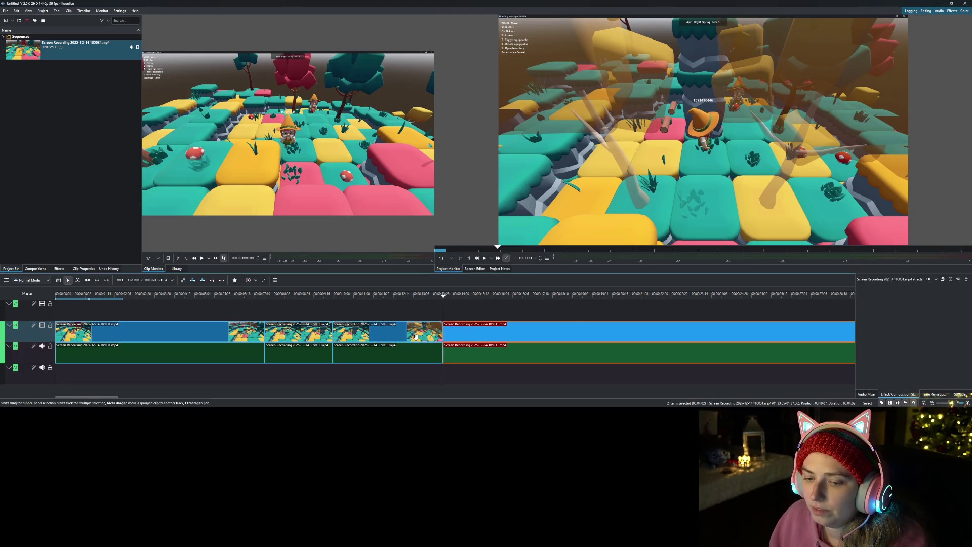
pyautogui.moveTo(488, 326); pyautogui.dragTo(378, 326)
pyautogui.moveTo(330, 298); pyautogui.dragTo(338, 300)
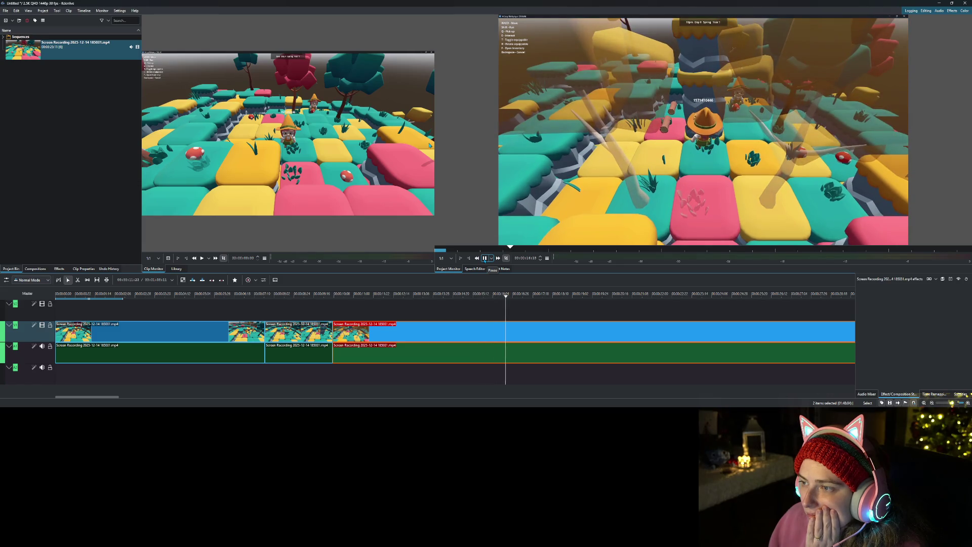
pyautogui.click(484, 259)
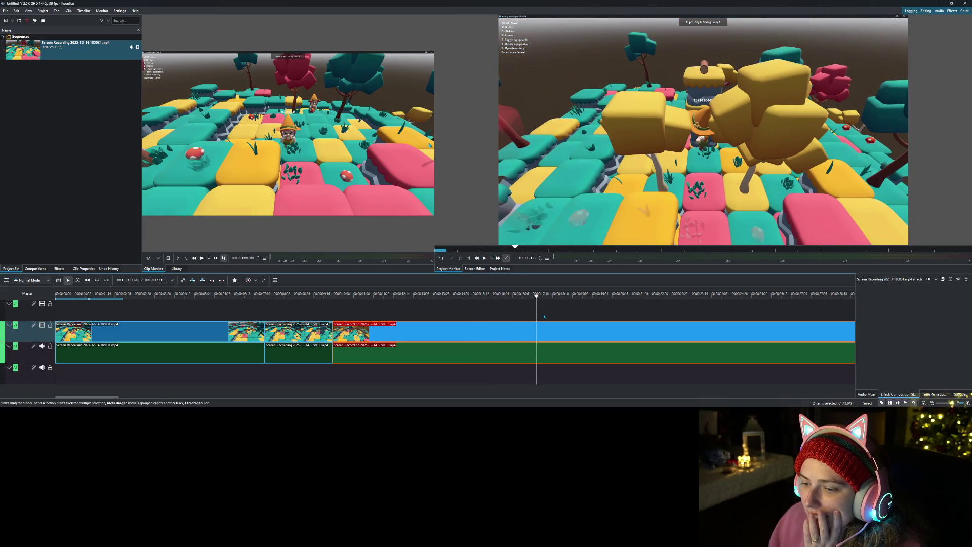
pyautogui.moveTo(533, 298)
pyautogui.mouseDown()
pyautogui.moveTo(514, 303)
pyautogui.moveTo(523, 304)
pyautogui.mouseUp()
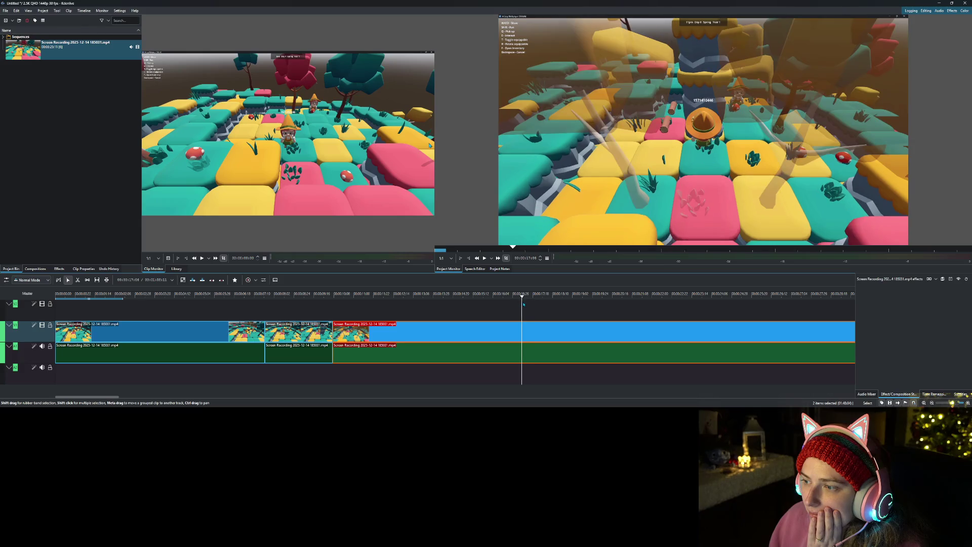
pyautogui.rightClick(525, 330)
# Step: Cut the clip at the playhead and scrub forward through the footage to the next cut
pyautogui.click(544, 316)
pyautogui.hscroll(3, 426, 321)
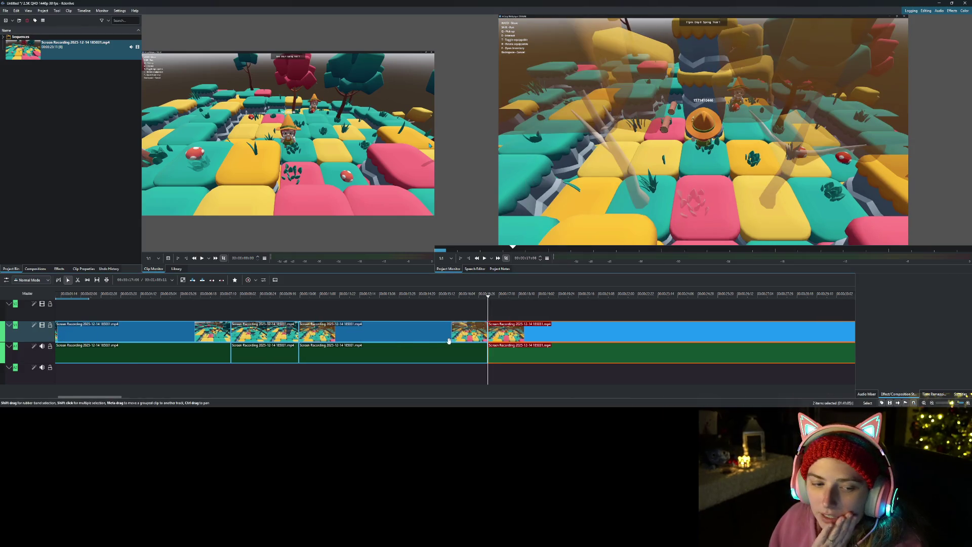
pyautogui.moveTo(413, 298); pyautogui.dragTo(664, 330)
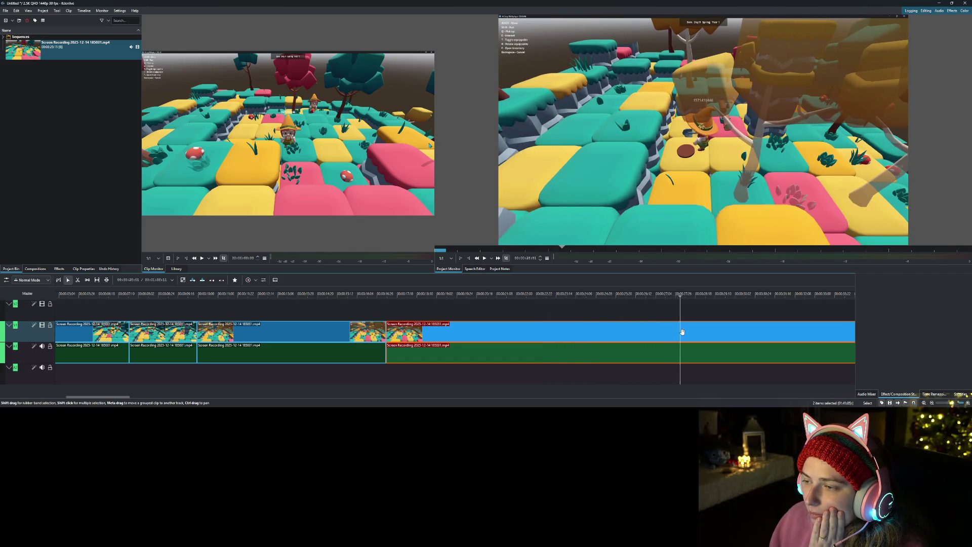
pyautogui.moveTo(729, 336); pyautogui.dragTo(753, 341)
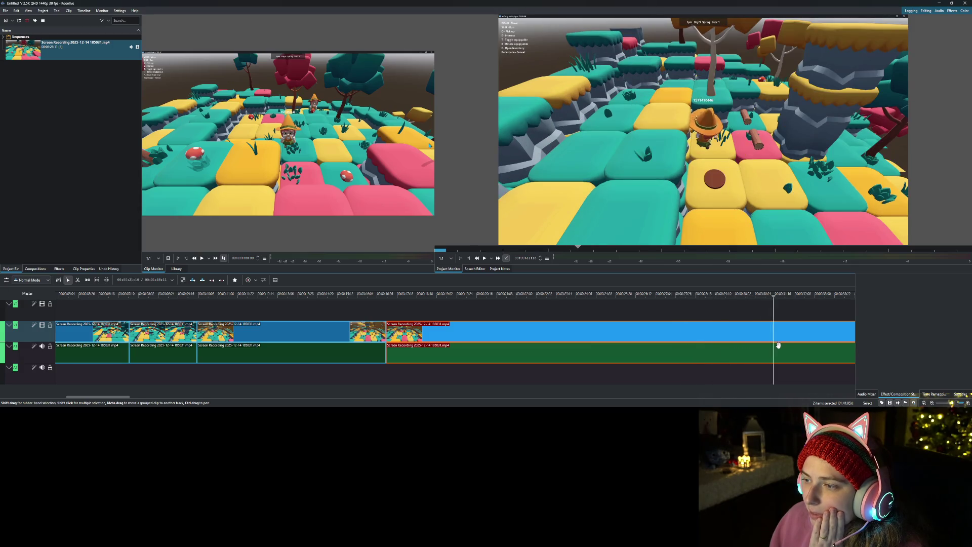
pyautogui.press('space')
pyautogui.hscroll(5, 709, 372)
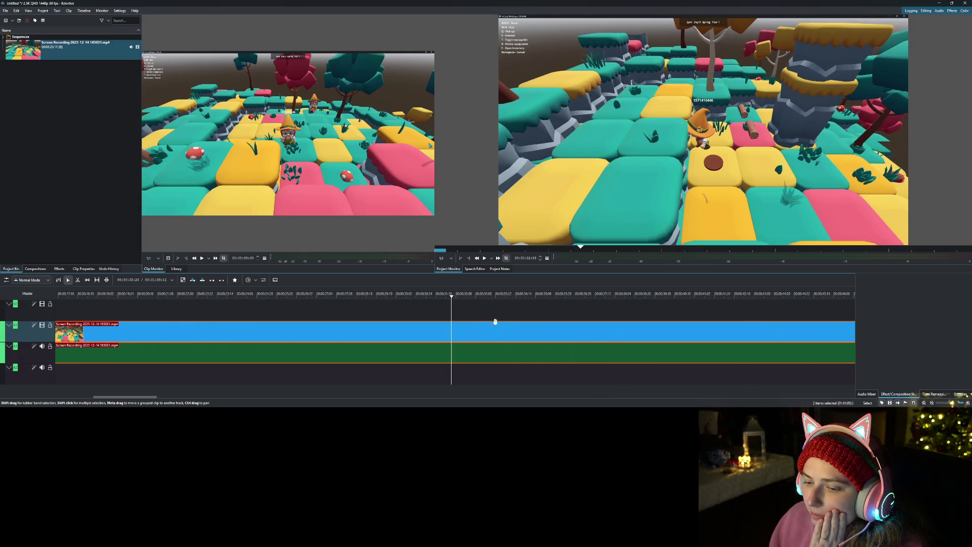
pyautogui.moveTo(474, 297)
pyautogui.mouseDown()
pyautogui.moveTo(700, 323)
pyautogui.moveTo(683, 323)
pyautogui.mouseUp()
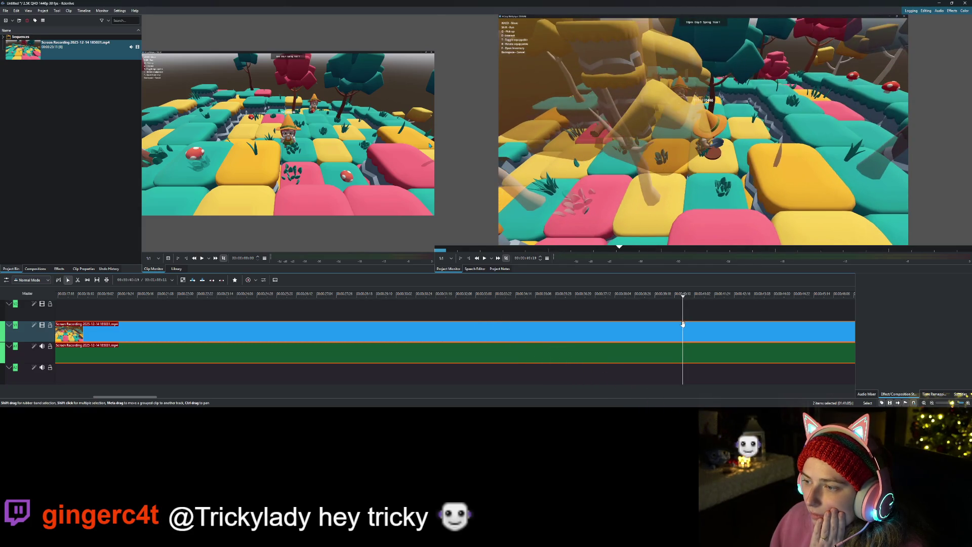
# Step: Split the clip at the playhead and delete the later split-off piece
pyautogui.rightClick(683, 324)
pyautogui.click(705, 319)
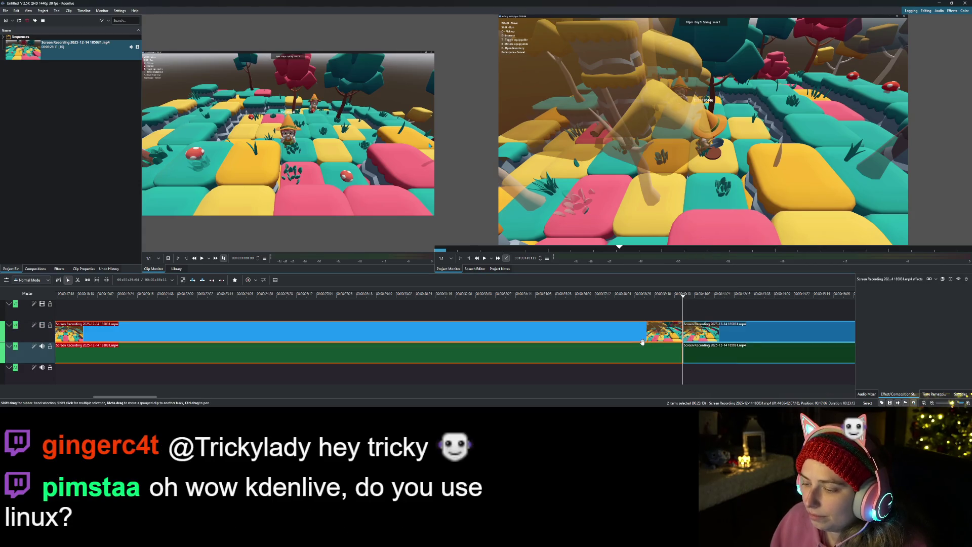
pyautogui.rightClick(642, 342)
pyautogui.click(650, 370)
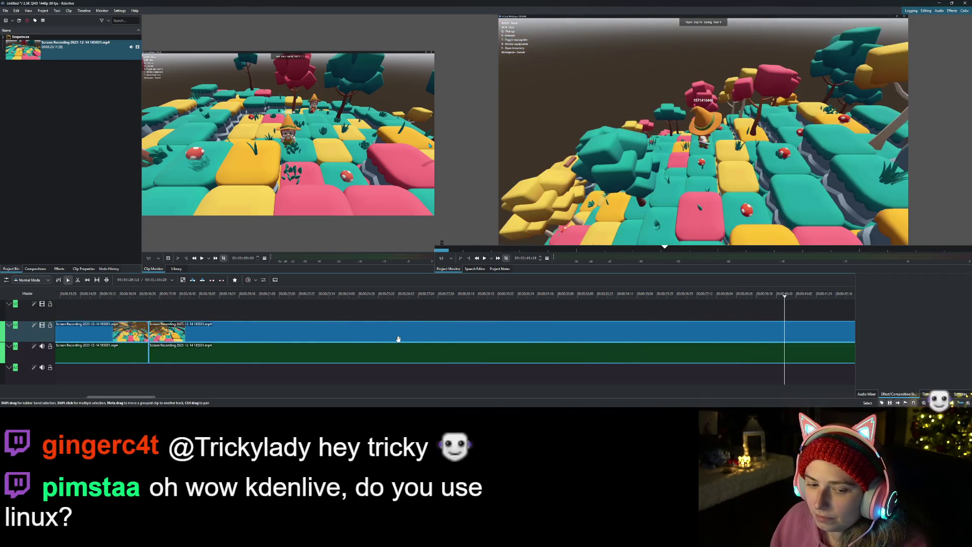
# Step: Scrub further through the footage and fine-tune the playhead for the next cut
pyautogui.hscroll(-3, 398, 338)
pyautogui.moveTo(353, 299)
pyautogui.mouseDown()
pyautogui.moveTo(552, 338)
pyautogui.moveTo(723, 352)
pyautogui.mouseUp()
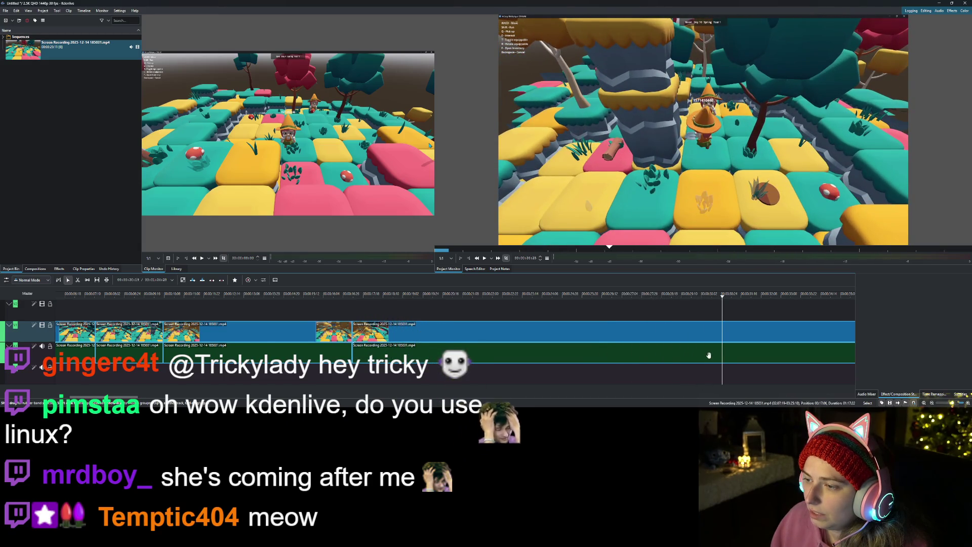
pyautogui.hscroll(5, 565, 304)
pyautogui.moveTo(565, 304)
pyautogui.mouseDown()
pyautogui.moveTo(693, 306)
pyautogui.moveTo(746, 321)
pyautogui.mouseUp()
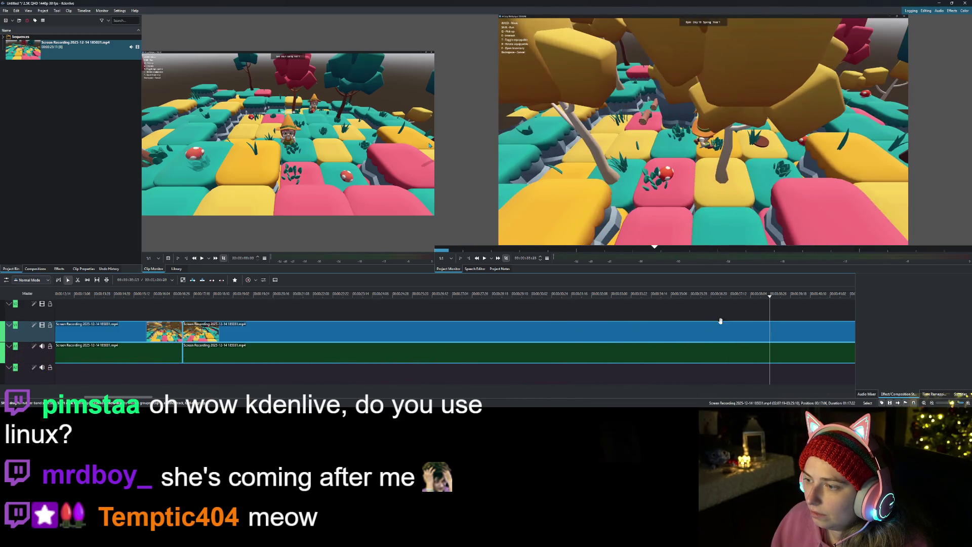
pyautogui.hscroll(6, 652, 327)
pyautogui.moveTo(614, 317)
pyautogui.mouseDown()
pyautogui.moveTo(575, 302)
pyautogui.moveTo(589, 299)
pyautogui.moveTo(568, 301)
pyautogui.mouseUp()
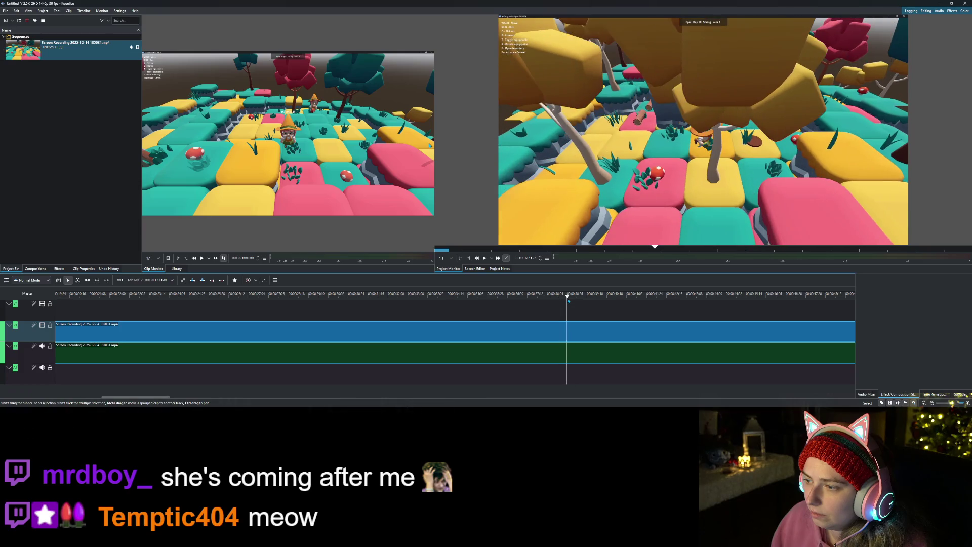
# Step: Split the clip, delete the earlier piece, and remove the gap across all tracks
pyautogui.rightClick(576, 319)
pyautogui.click(597, 306)
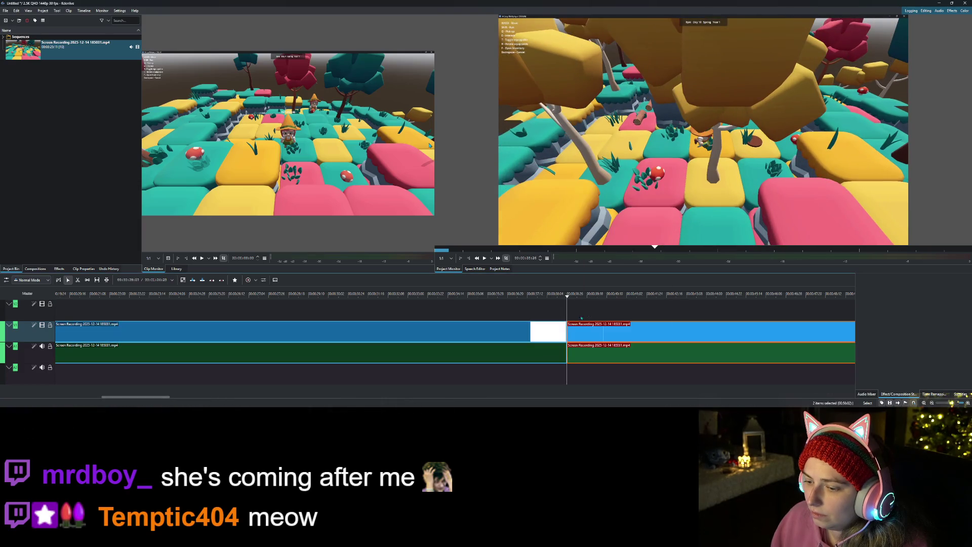
pyautogui.click(507, 332)
pyautogui.press('Delete')
pyautogui.rightClick(503, 335)
pyautogui.click(529, 360)
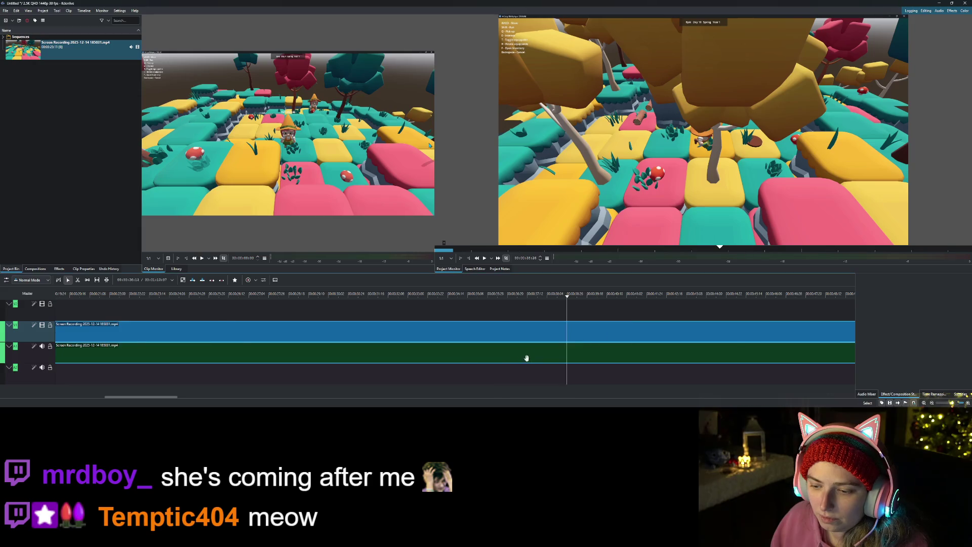
# Step: Split the clip just after the join and delete the short leftover piece
pyautogui.moveTo(391, 296); pyautogui.dragTo(399, 298)
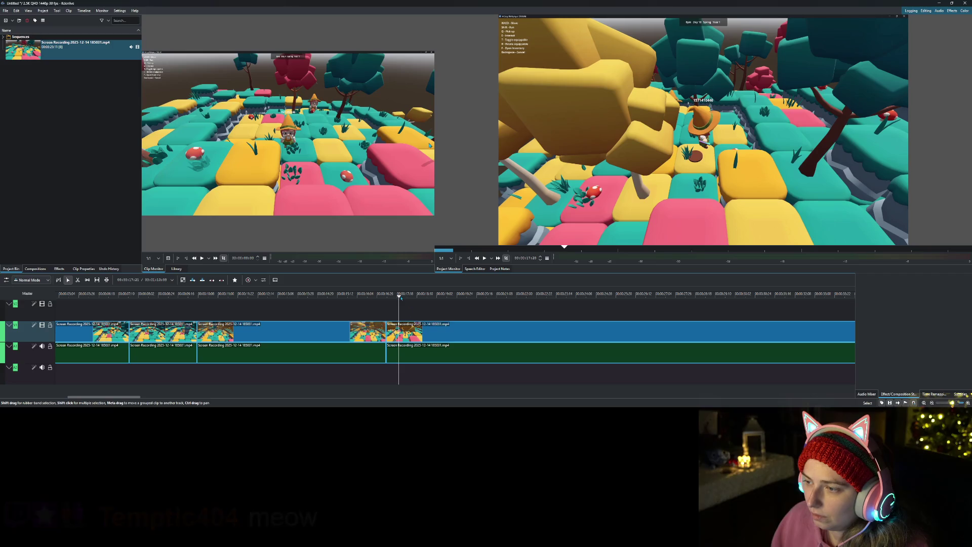
pyautogui.rightClick(419, 326)
pyautogui.click(435, 316)
pyautogui.click(395, 335)
pyautogui.press('Delete')
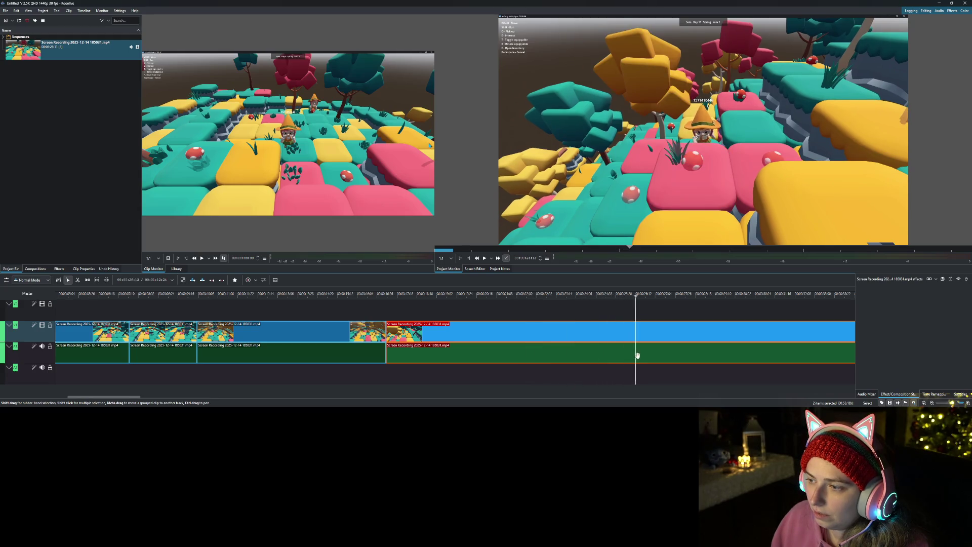
# Step: Set the end point and remove all footage after the playhead
pyautogui.moveTo(678, 361)
pyautogui.mouseDown()
pyautogui.moveTo(420, 347)
pyautogui.moveTo(448, 346)
pyautogui.mouseUp()
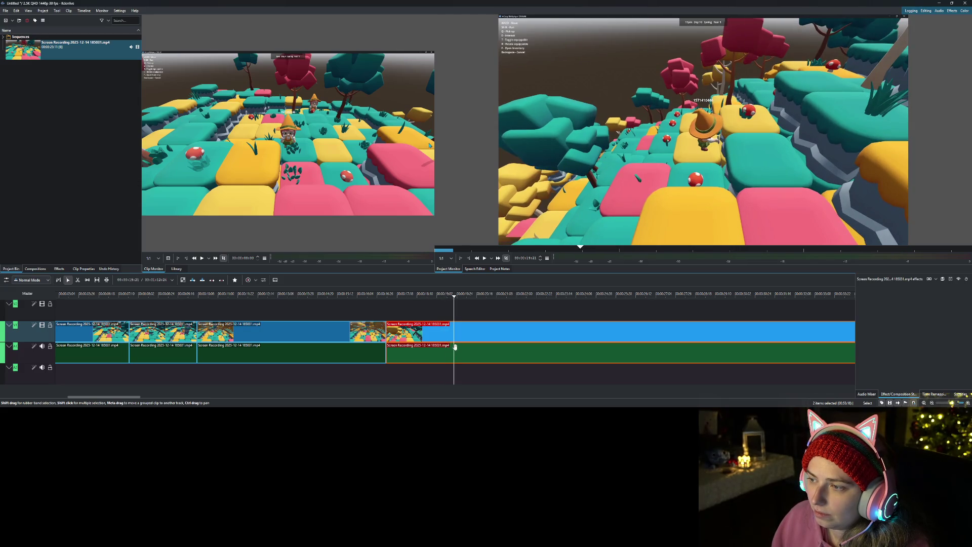
pyautogui.moveTo(457, 346); pyautogui.dragTo(461, 347)
pyautogui.rightClick(461, 355)
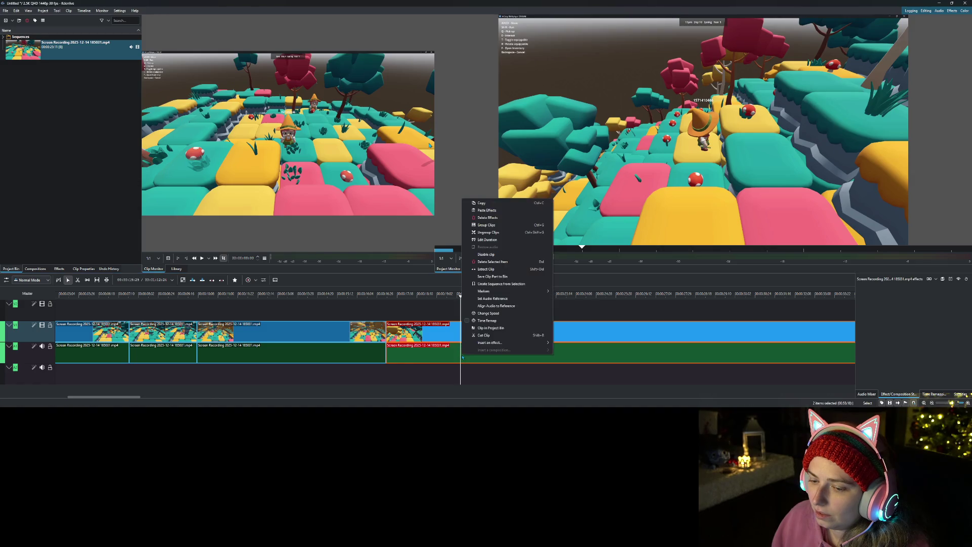
pyautogui.click(483, 335)
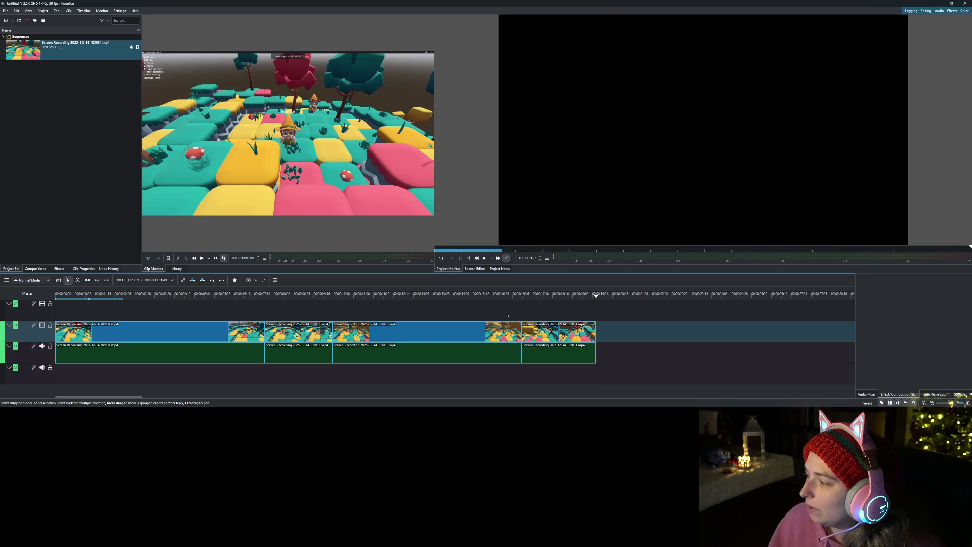
# Step: Preview the sequence, then cut off the first clip's opening and close the gap at the start
pyautogui.press('space')
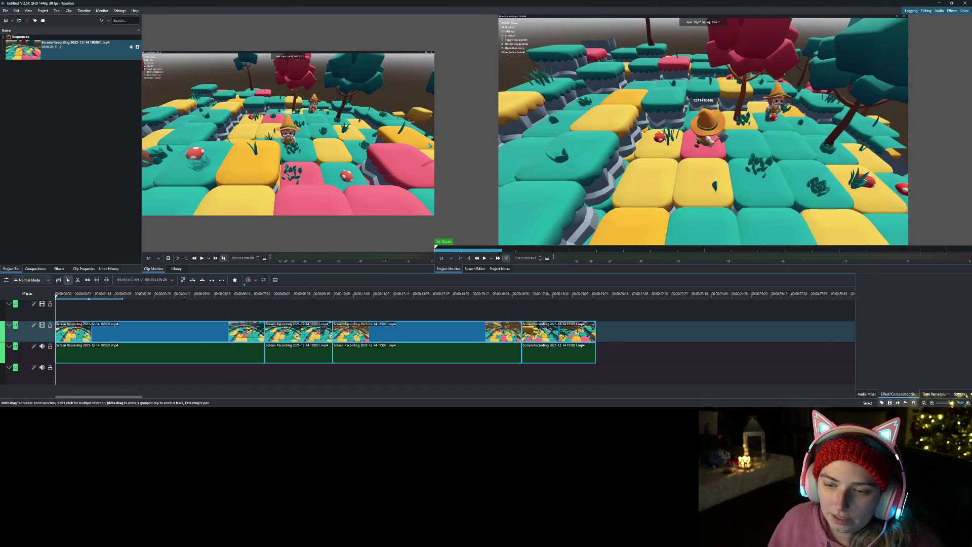
pyautogui.click(485, 258)
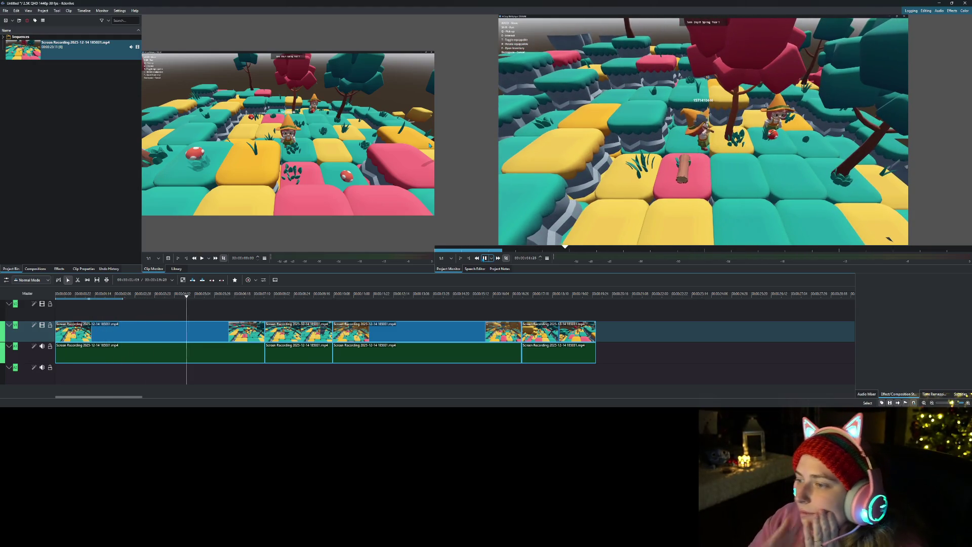
pyautogui.click(484, 258)
pyautogui.moveTo(156, 298); pyautogui.dragTo(178, 299)
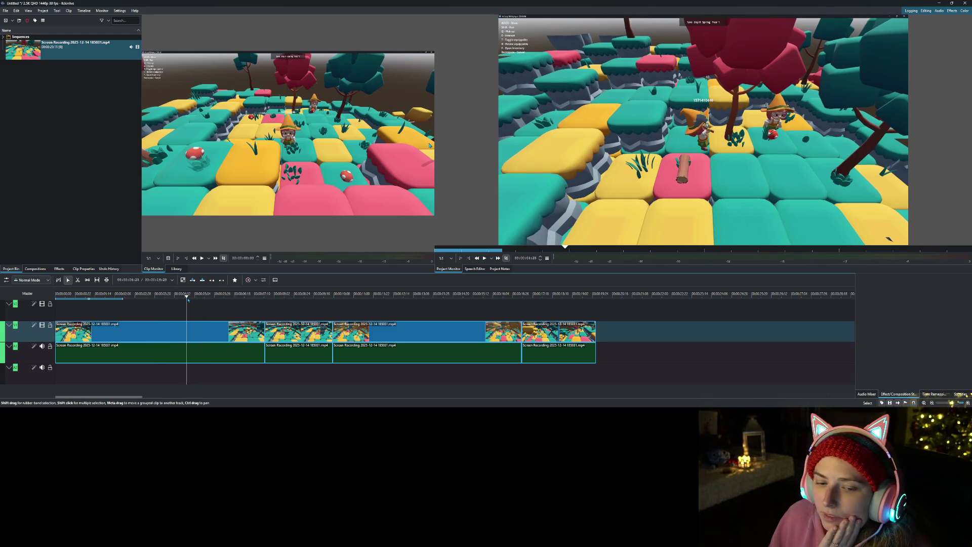
pyautogui.rightClick(207, 336)
pyautogui.click(253, 317)
pyautogui.rightClick(135, 333)
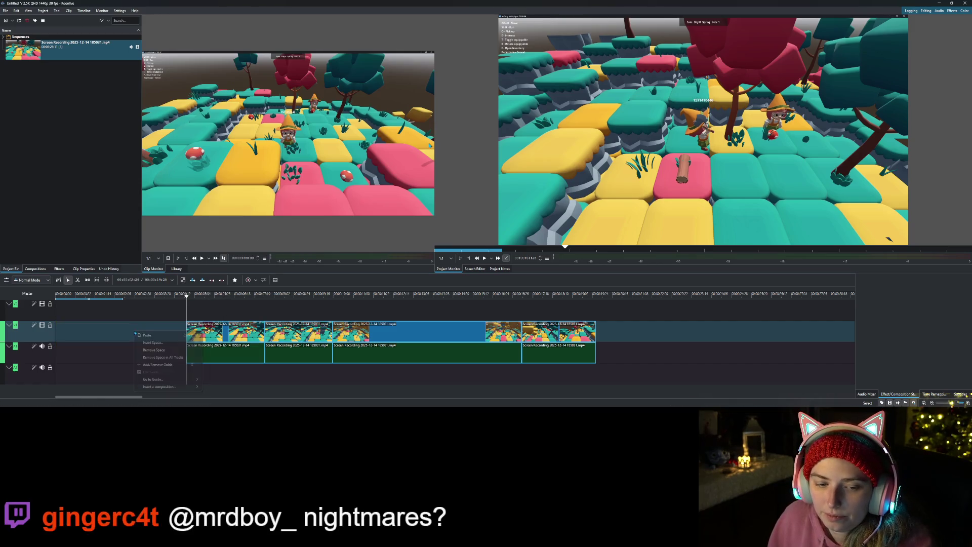
pyautogui.click(153, 350)
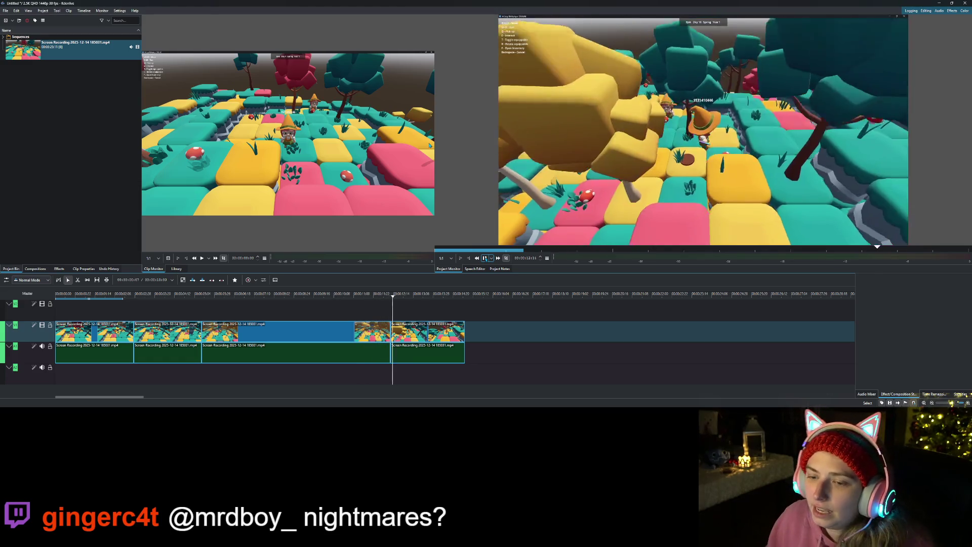
# Step: Cut the third clip at around 5–7 seconds and delete its unwanted start
pyautogui.click(484, 258)
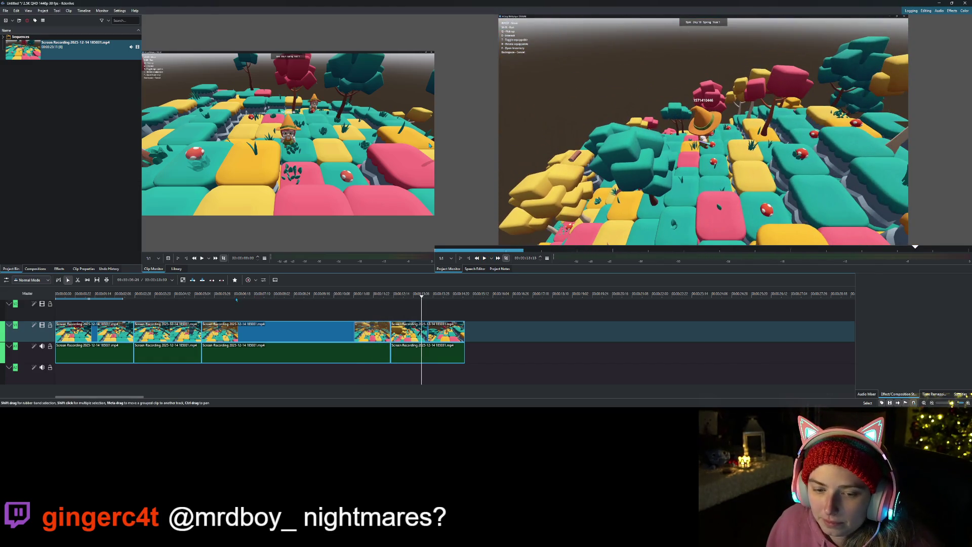
pyautogui.click(236, 299)
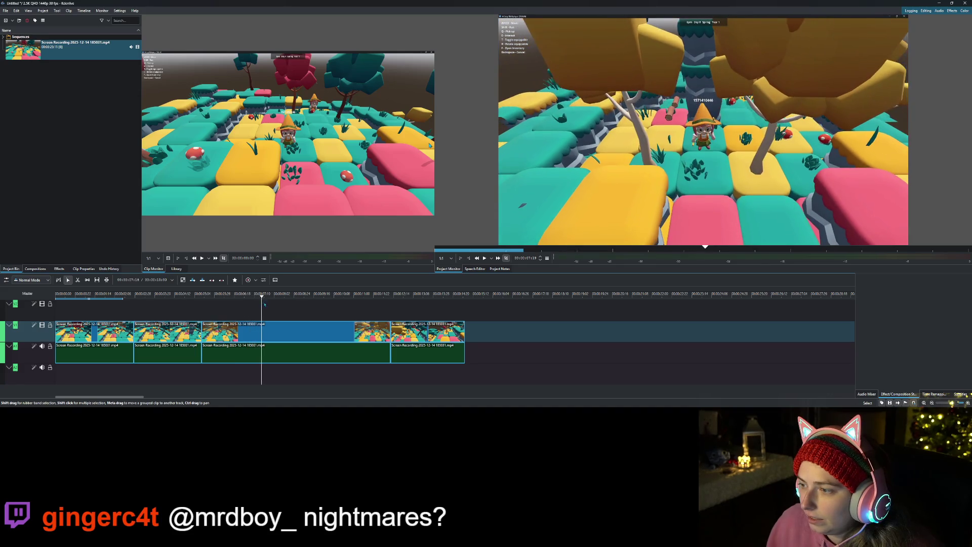
pyautogui.click(260, 302)
pyautogui.click(208, 306)
pyautogui.moveTo(213, 306); pyautogui.dragTo(258, 315)
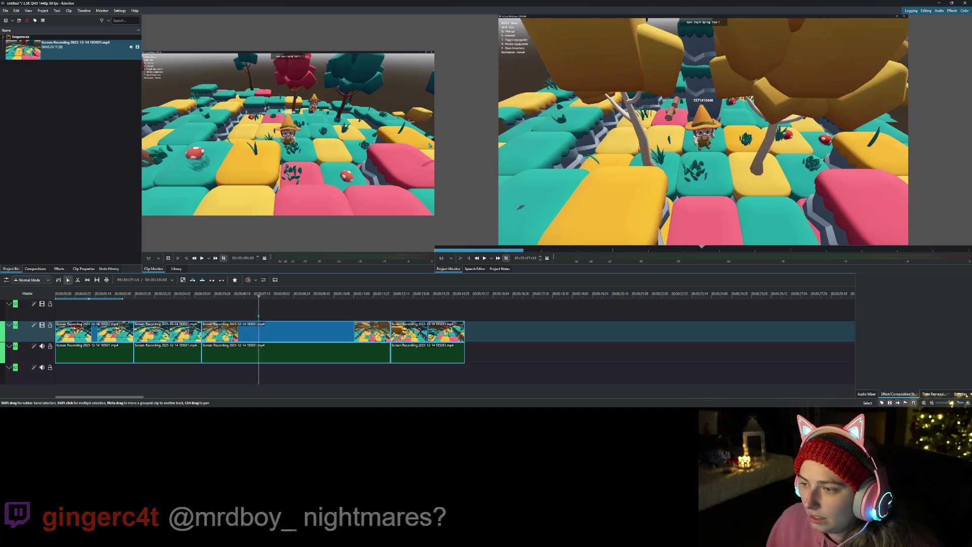
pyautogui.rightClick(261, 324)
pyautogui.click(283, 316)
pyautogui.press('Delete')
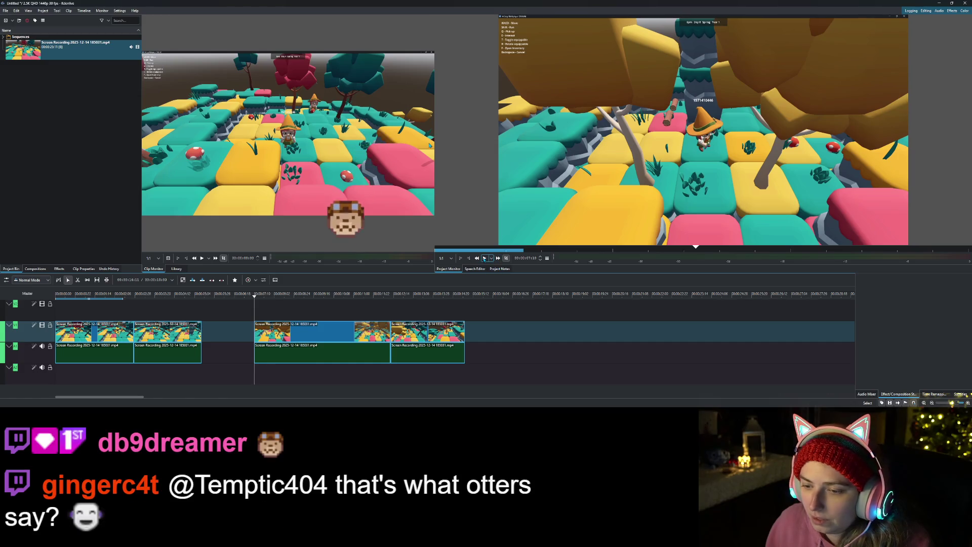
# Step: Cut the clip at about 9 and 11 seconds and delete the unwanted piece between
pyautogui.click(485, 258)
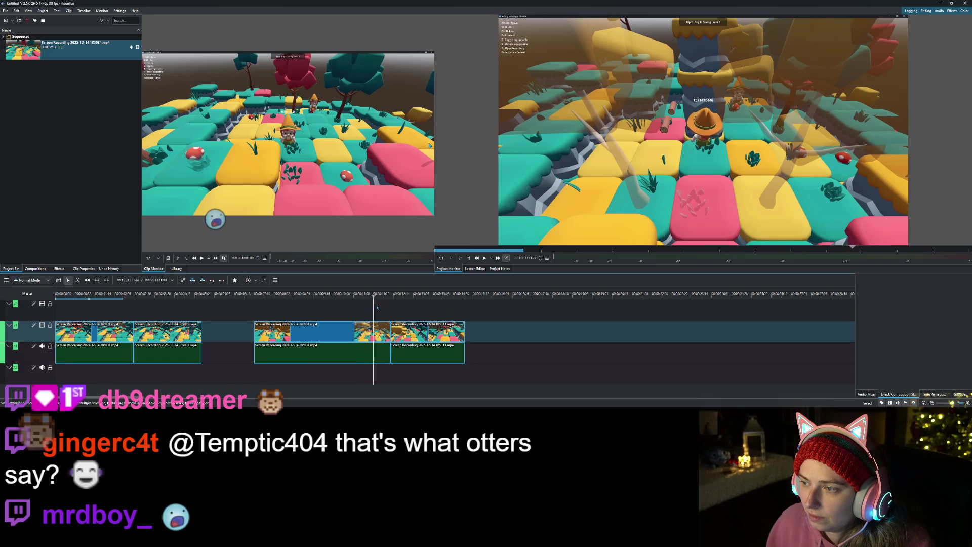
pyautogui.click(310, 311)
pyautogui.click(306, 312)
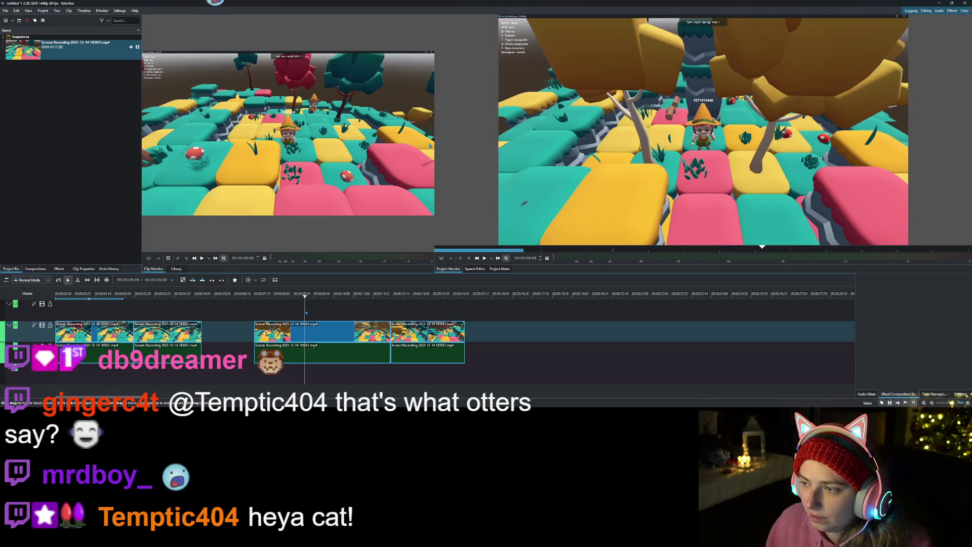
pyautogui.rightClick(310, 337)
pyautogui.click(334, 320)
pyautogui.click(332, 298)
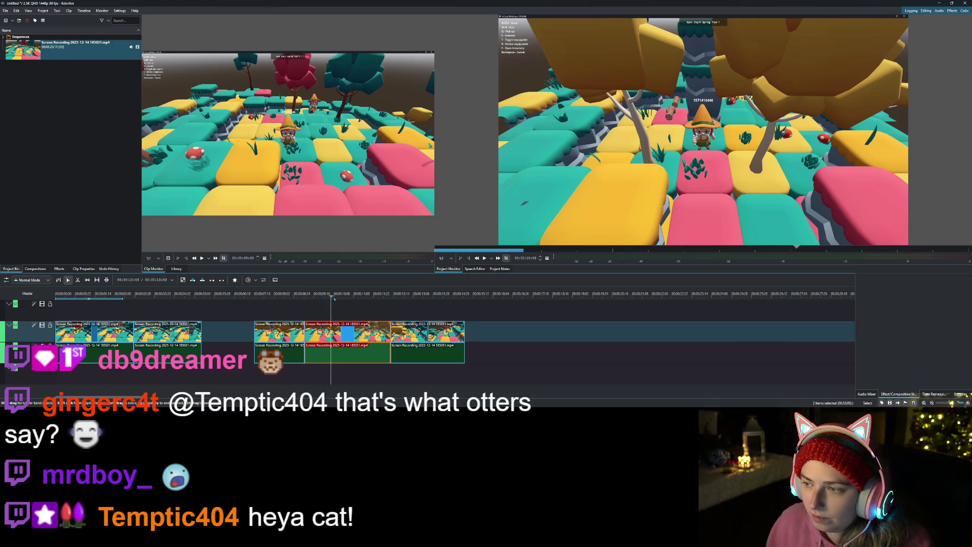
pyautogui.click(355, 305)
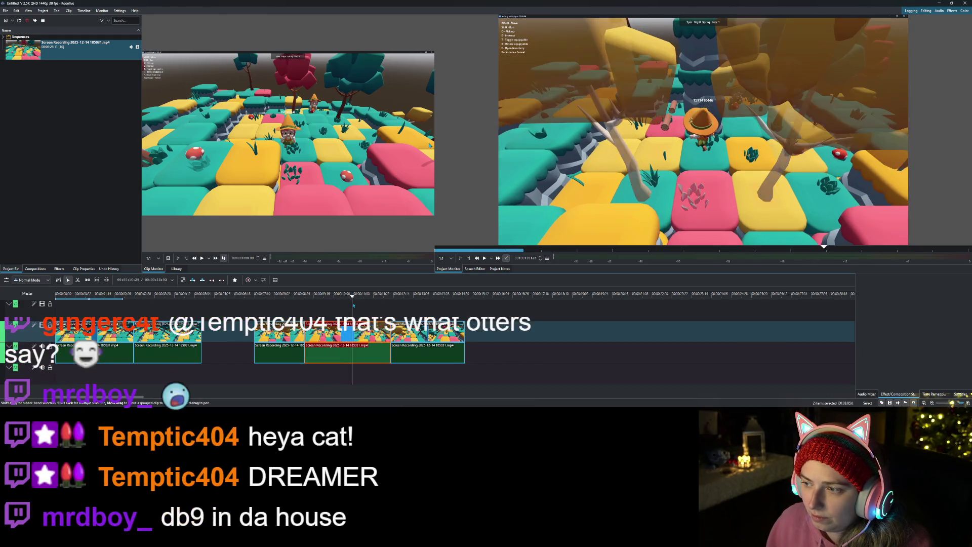
pyautogui.click(356, 306)
pyautogui.rightClick(351, 346)
pyautogui.click(374, 332)
pyautogui.press('Delete')
# Step: Remove both remaining gaps and play the edited sequence from the start
pyautogui.rightClick(234, 334)
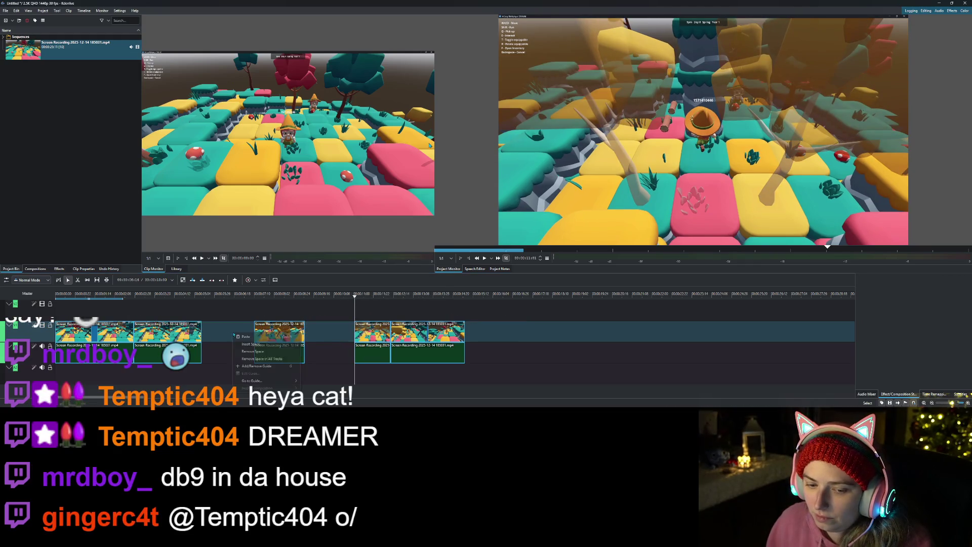
pyautogui.click(252, 351)
pyautogui.rightClick(267, 336)
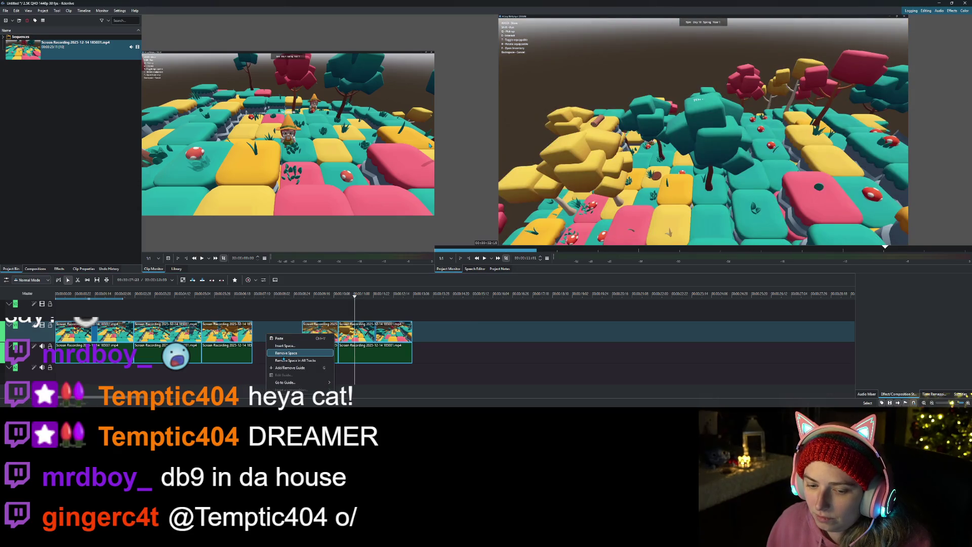
pyautogui.click(283, 354)
pyautogui.press('Home')
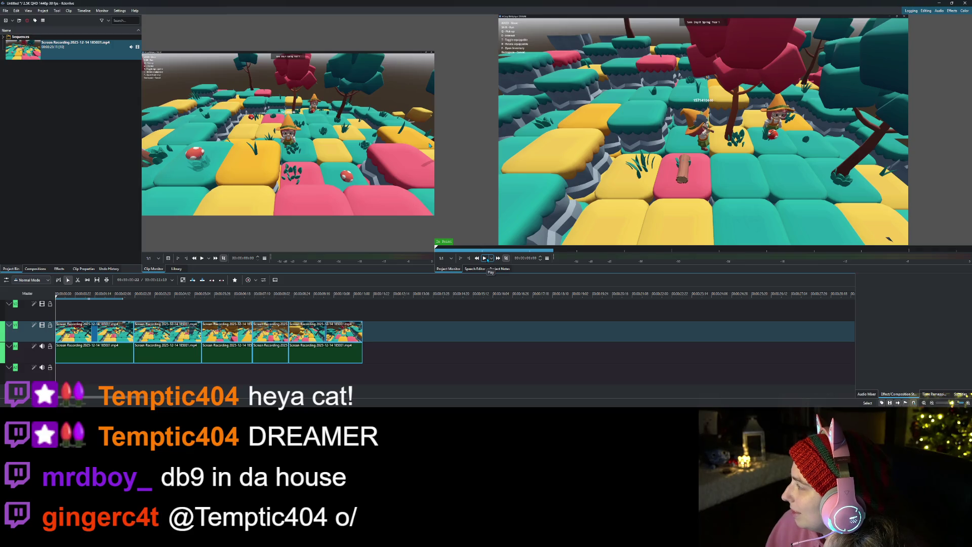
pyautogui.click(485, 259)
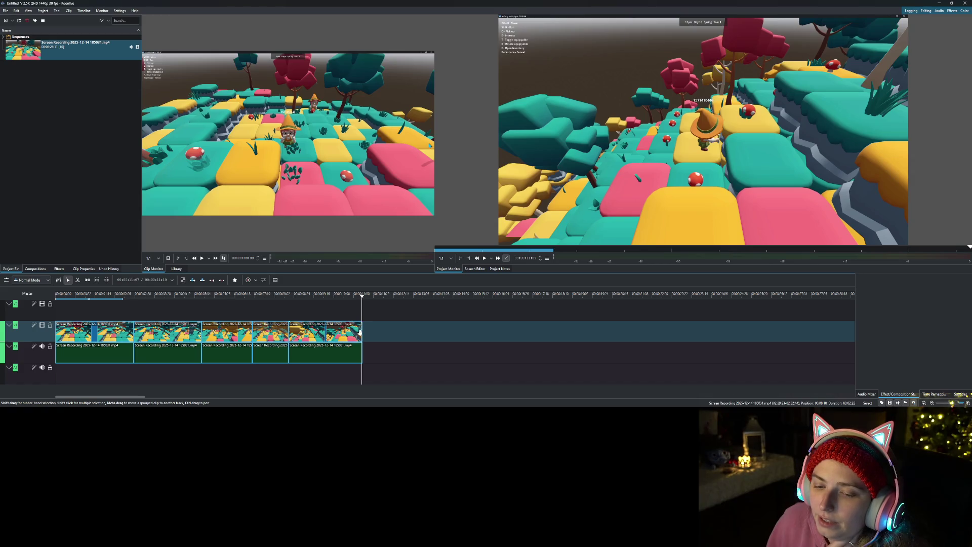
# Step: Extend the last clip slightly, preview the ending, and append the recording again at the timeline end
pyautogui.moveTo(365, 335); pyautogui.dragTo(370, 332)
pyautogui.click(484, 258)
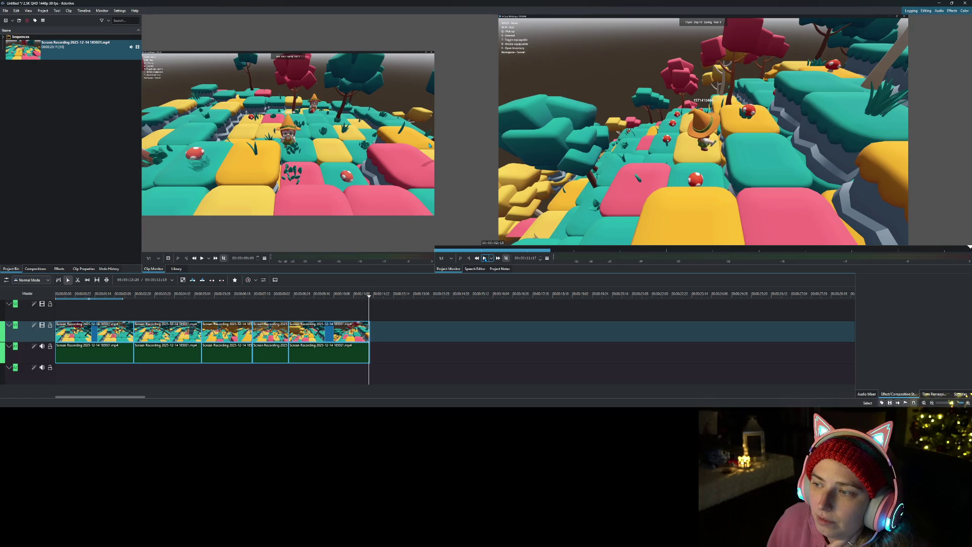
pyautogui.click(304, 299)
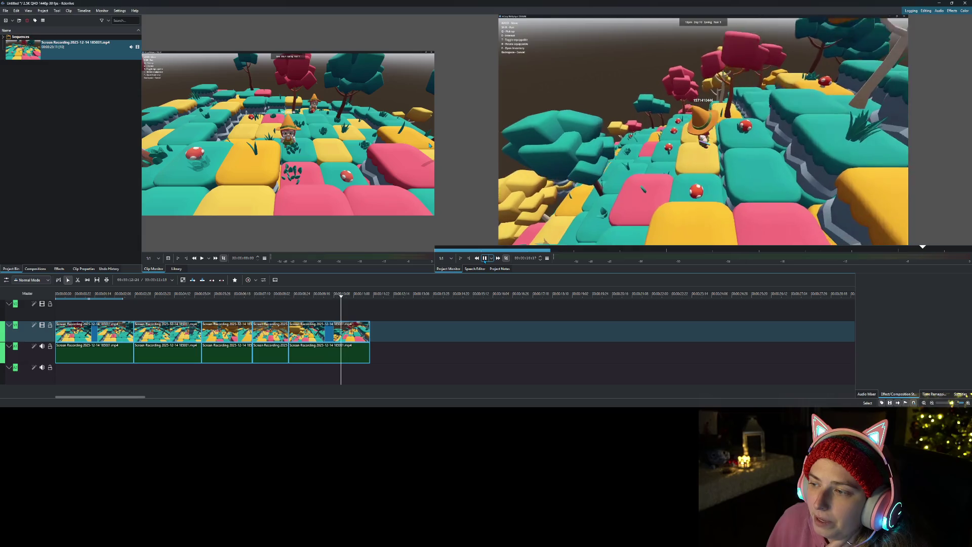
pyautogui.click(485, 258)
pyautogui.moveTo(56, 51)
pyautogui.mouseDown()
pyautogui.moveTo(59, 69)
pyautogui.moveTo(416, 332)
pyautogui.moveTo(374, 334)
pyautogui.mouseUp()
pyautogui.moveTo(415, 294)
pyautogui.mouseDown()
pyautogui.moveTo(606, 302)
pyautogui.moveTo(508, 303)
pyautogui.moveTo(418, 318)
pyautogui.moveTo(510, 330)
pyautogui.mouseUp()
# Step: Trim the newly added footage to a short piece ending around 16 seconds
pyautogui.rightClick(510, 330)
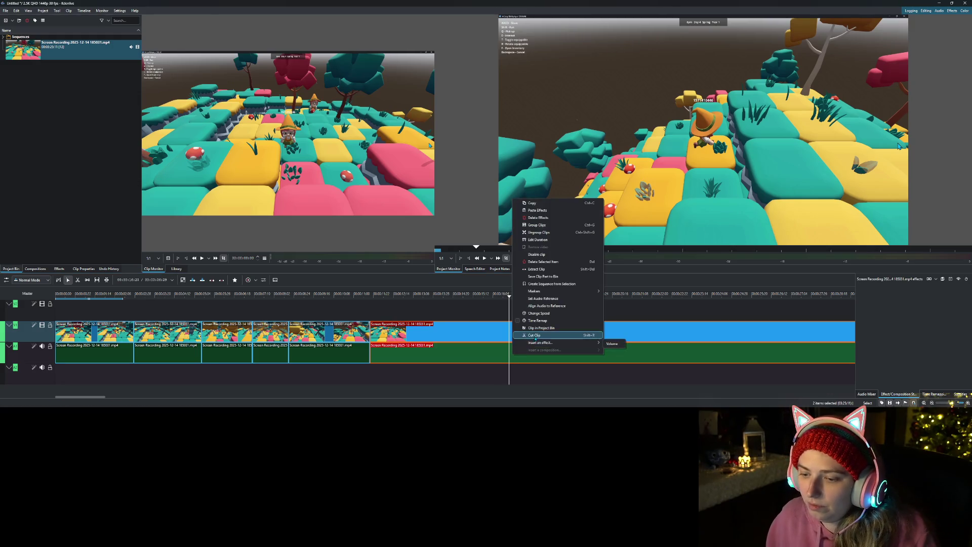
pyautogui.click(537, 338)
pyautogui.press('Delete')
pyautogui.moveTo(535, 334); pyautogui.dragTo(397, 334)
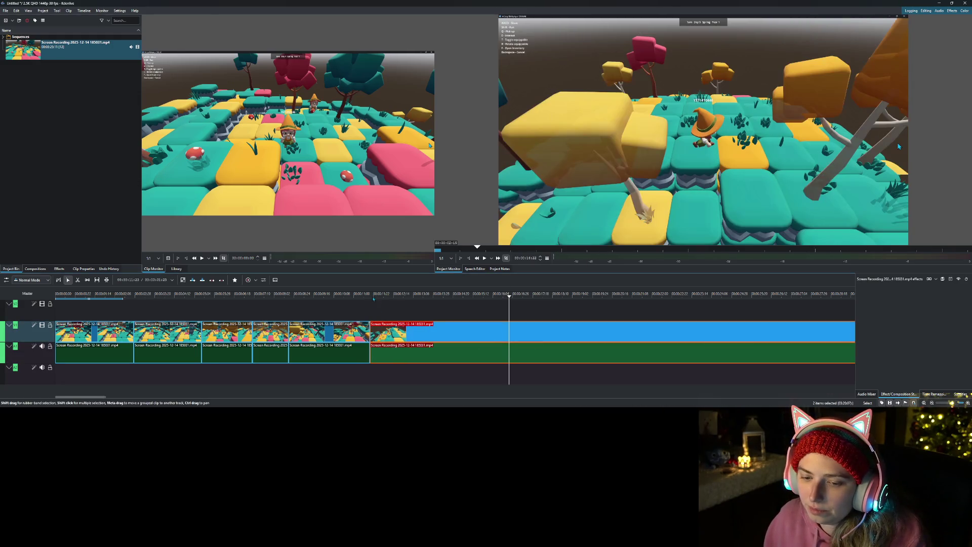
pyautogui.click(476, 258)
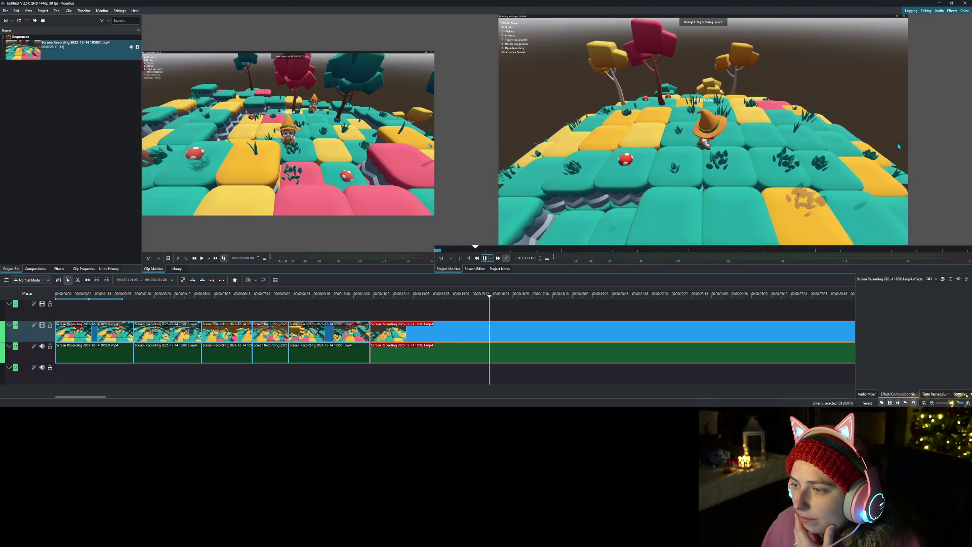
pyautogui.click(484, 258)
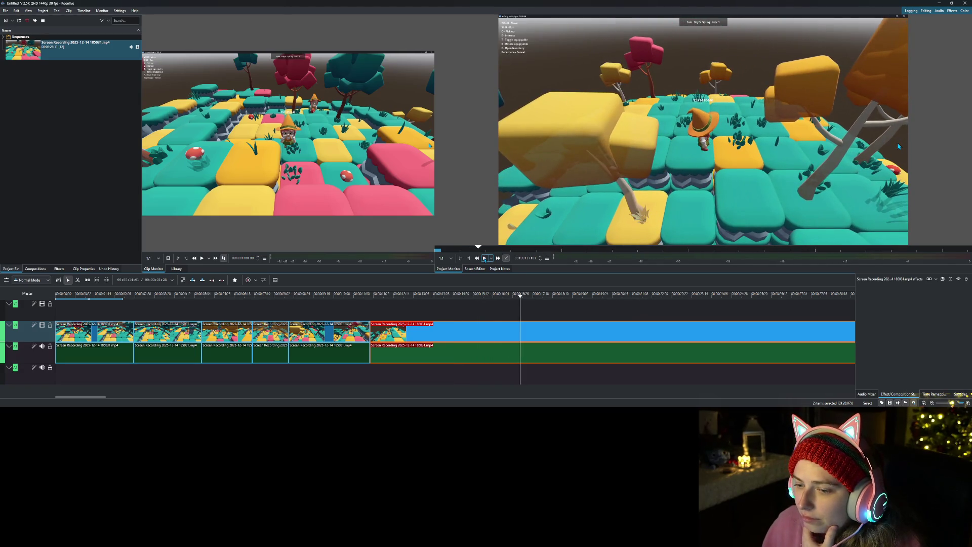
pyautogui.moveTo(517, 309)
pyautogui.mouseDown()
pyautogui.moveTo(488, 309)
pyautogui.moveTo(518, 310)
pyautogui.mouseUp()
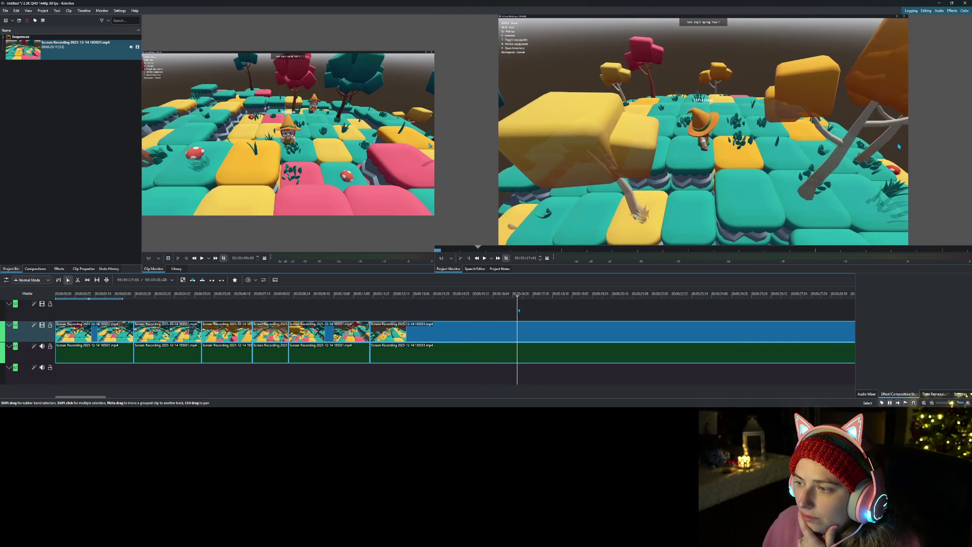
pyautogui.rightClick(518, 309)
pyautogui.click(545, 313)
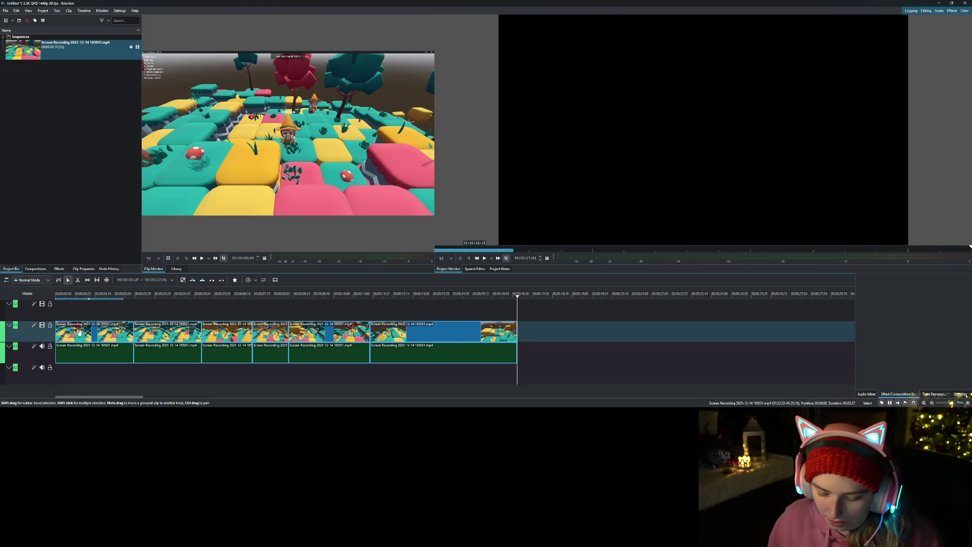
# Step: Shift the other clips right and move that short piece onto the main track at the start
pyautogui.press('m')
pyautogui.moveTo(79, 332); pyautogui.dragTo(227, 331)
pyautogui.press('s')
pyautogui.moveTo(546, 335)
pyautogui.mouseDown()
pyautogui.moveTo(462, 312)
pyautogui.moveTo(84, 312)
pyautogui.mouseUp()
pyautogui.moveTo(28, 389); pyautogui.dragTo(29, 390)
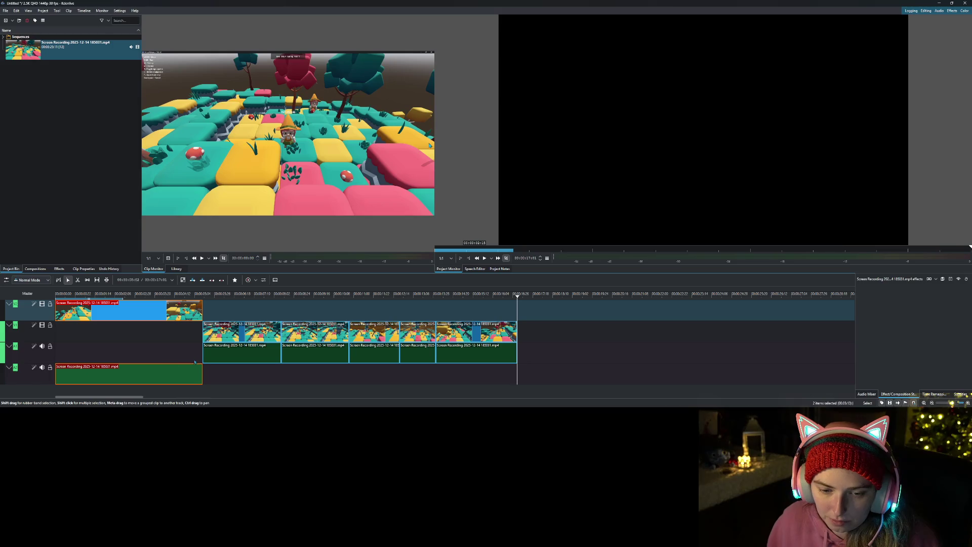
pyautogui.press('m')
pyautogui.moveTo(226, 328); pyautogui.dragTo(246, 328)
pyautogui.press('s')
pyautogui.moveTo(148, 315); pyautogui.dragTo(148, 334)
# Step: Remove the gap after the first clip in all tracks and play from the beginning
pyautogui.rightClick(217, 336)
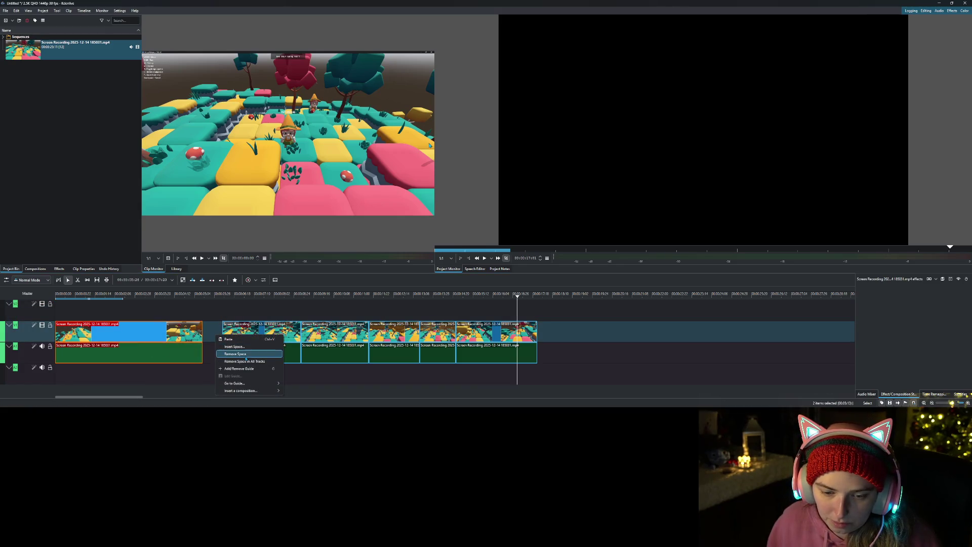
pyautogui.click(242, 361)
pyautogui.press('Home')
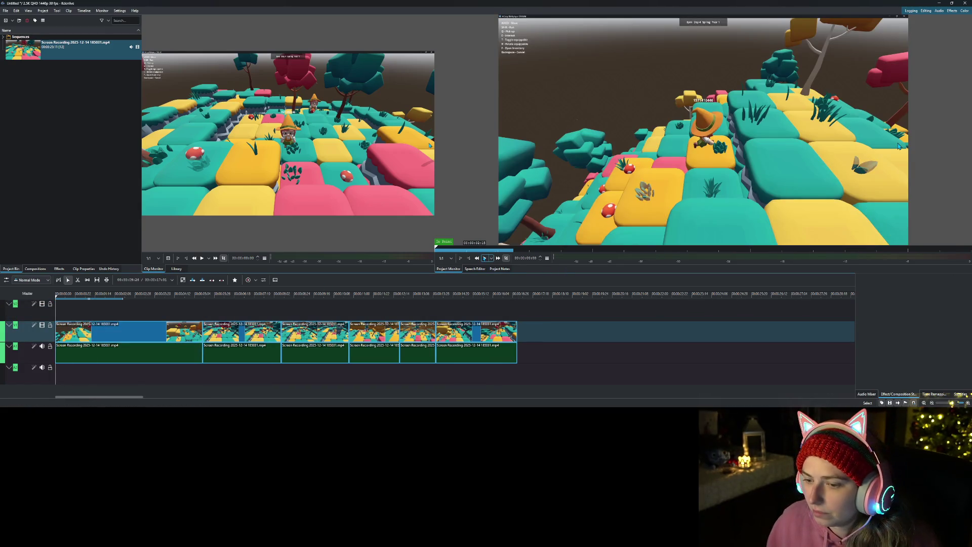
pyautogui.press('space')
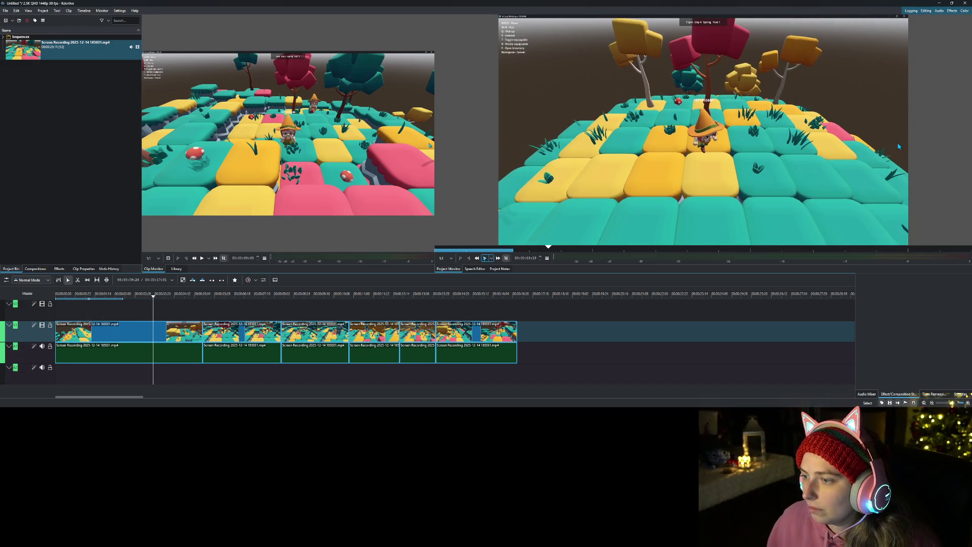
# Step: Split the first clip at about 3 seconds
pyautogui.click(146, 299)
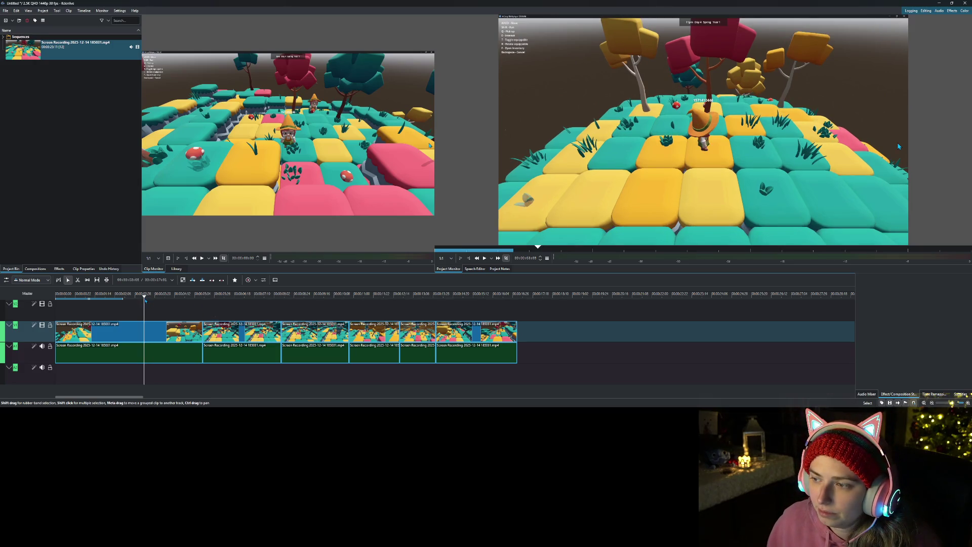
pyautogui.moveTo(143, 302); pyautogui.dragTo(141, 304)
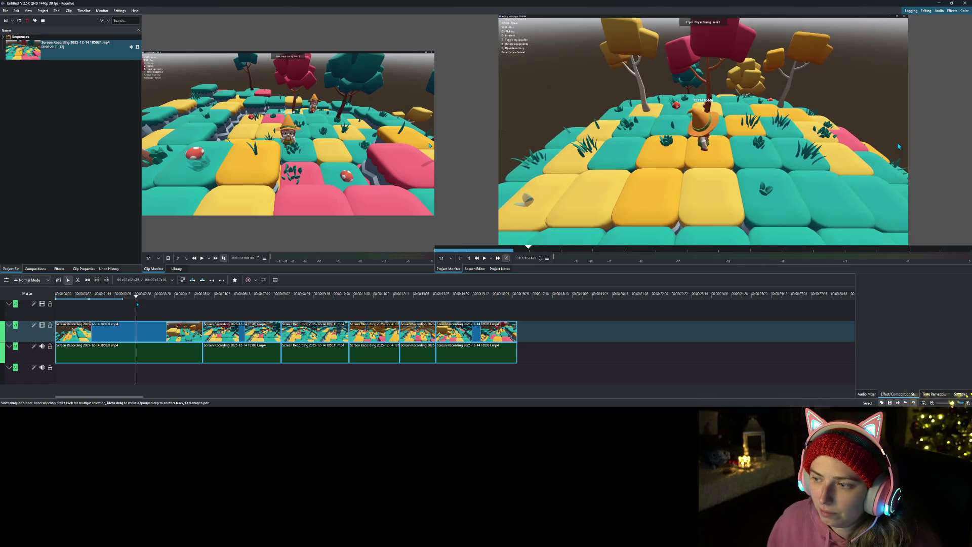
pyautogui.rightClick(138, 344)
pyautogui.click(157, 317)
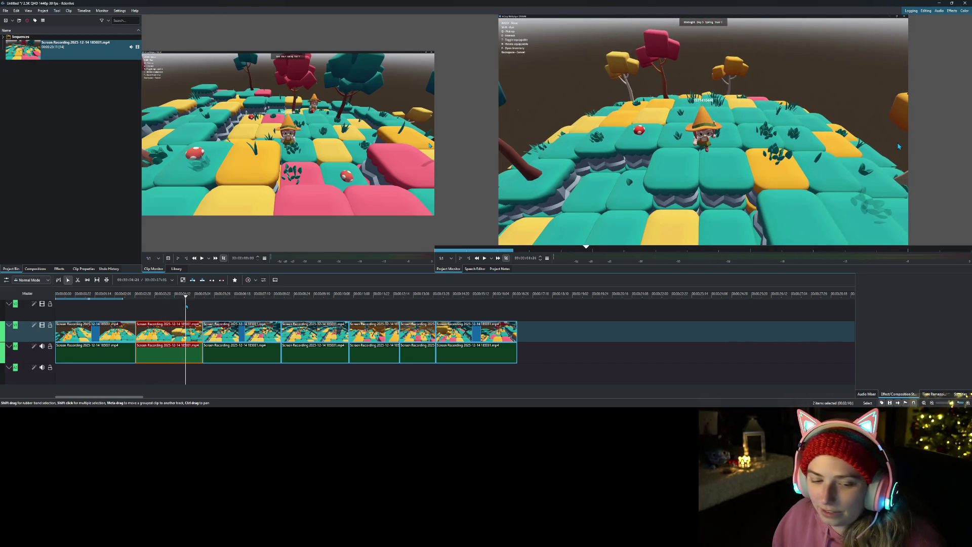
# Step: Delete the short clip piece and remove the empty space it left on the timeline
pyautogui.rightClick(191, 327)
pyautogui.click(202, 315)
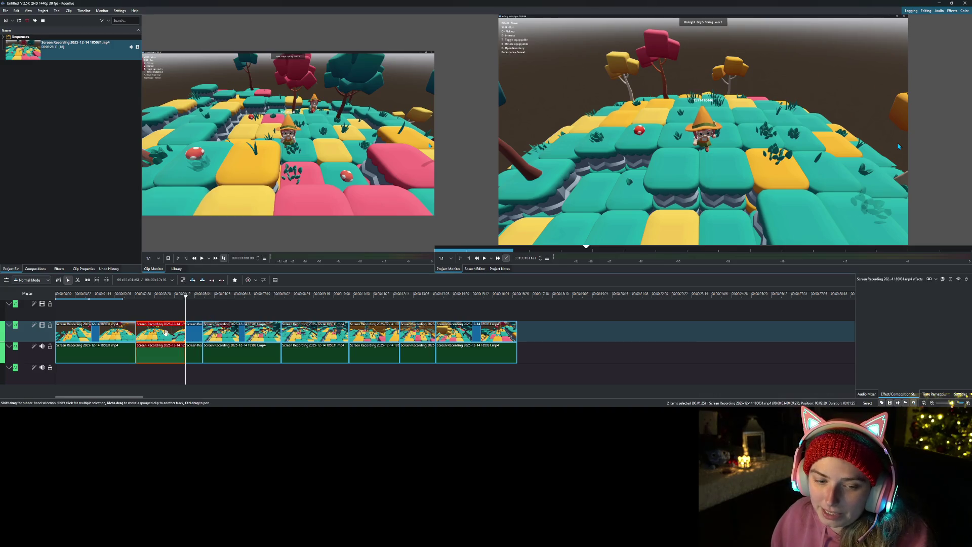
pyautogui.rightClick(156, 334)
pyautogui.click(173, 351)
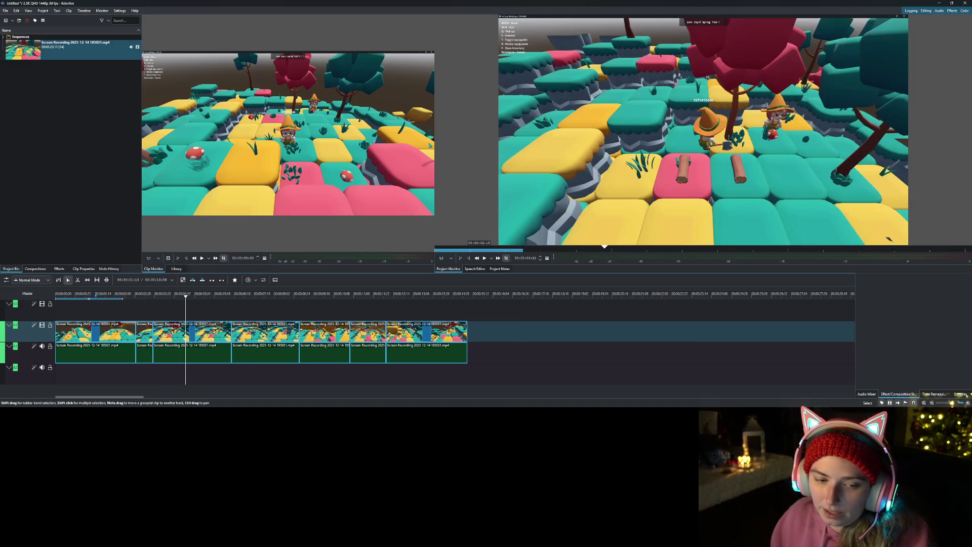
# Step: Play the edited sequence from the start, then park the playhead at 00:00:14:03 on the last clip
pyautogui.click(90, 294)
pyautogui.press('Home')
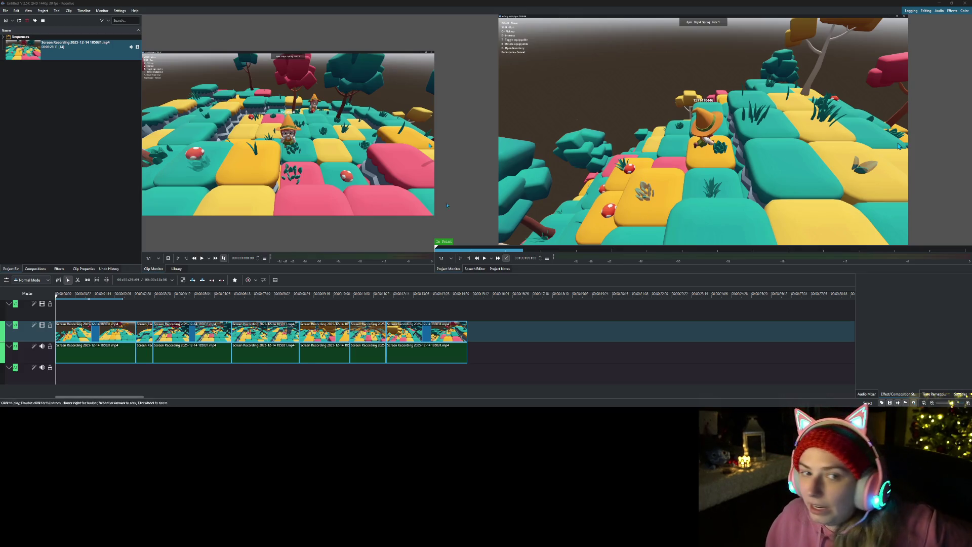
pyautogui.click(484, 258)
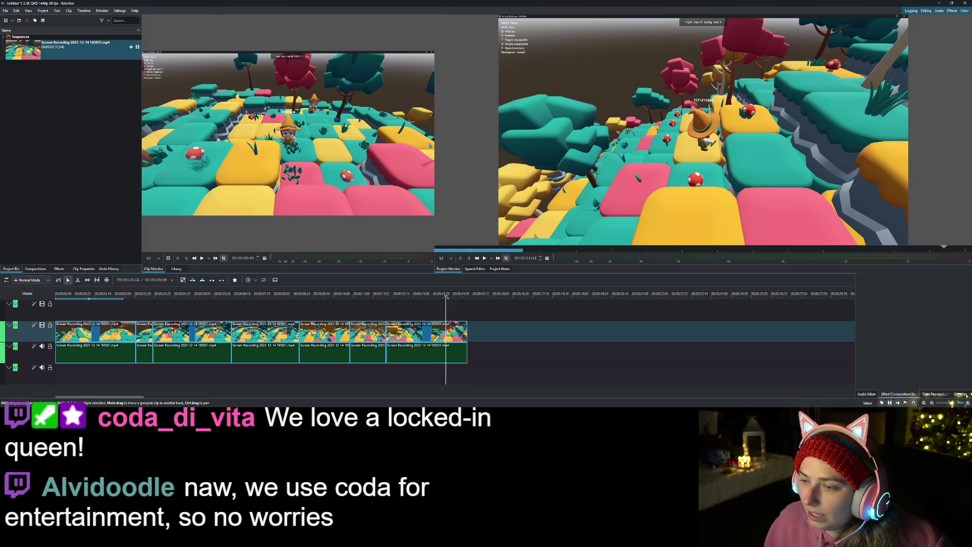
pyautogui.moveTo(445, 300); pyautogui.dragTo(442, 304)
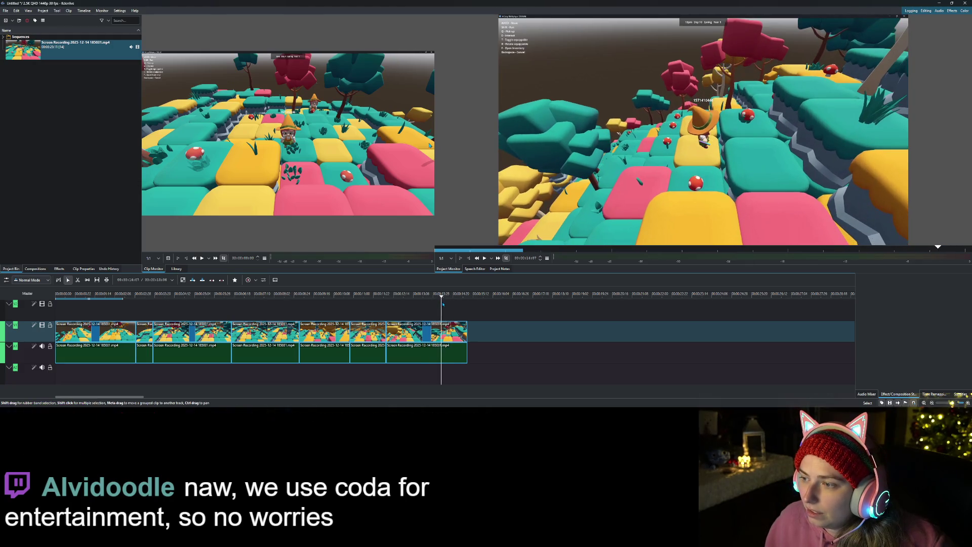
pyautogui.rightClick(441, 332)
# Step: Cut the last clip at about 00:00:13:18, delete its tail, and replay from the start
pyautogui.click(481, 311)
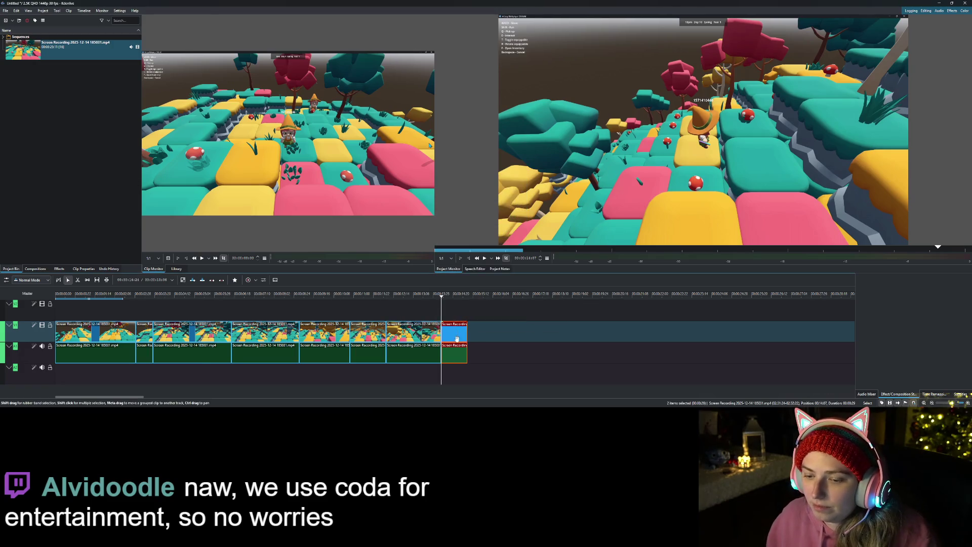
pyautogui.moveTo(399, 303)
pyautogui.mouseDown()
pyautogui.moveTo(444, 314)
pyautogui.moveTo(398, 307)
pyautogui.moveTo(430, 309)
pyautogui.mouseUp()
pyautogui.rightClick(429, 335)
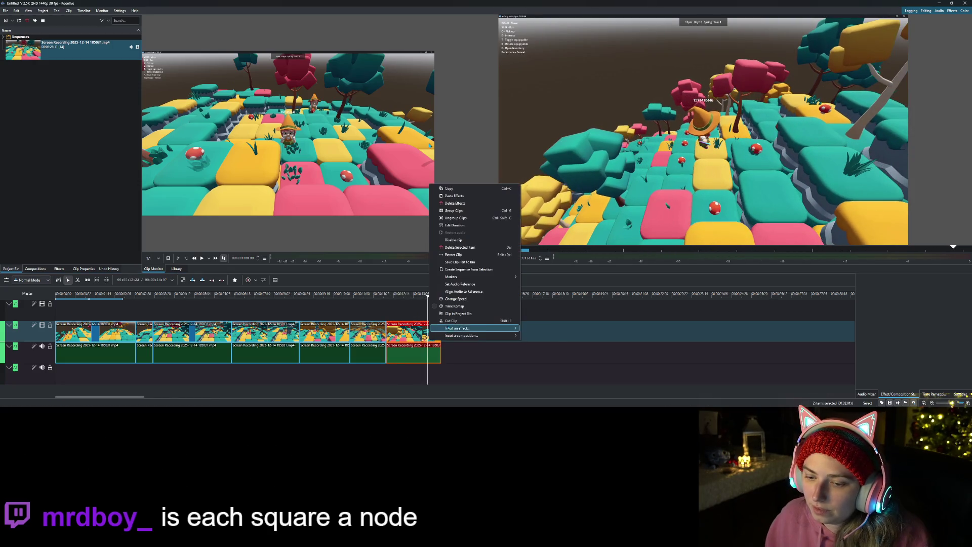
pyautogui.click(456, 328)
pyautogui.press('Delete')
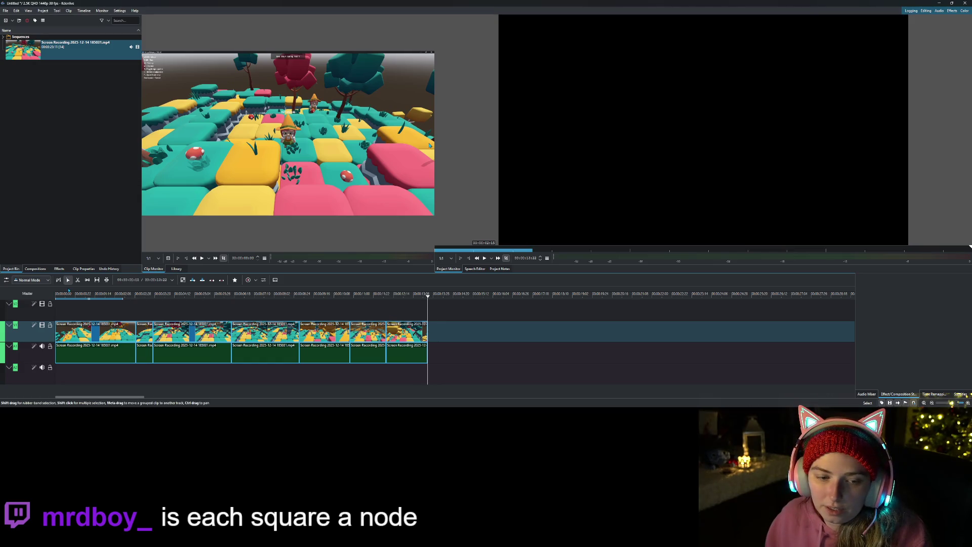
pyautogui.press('Home')
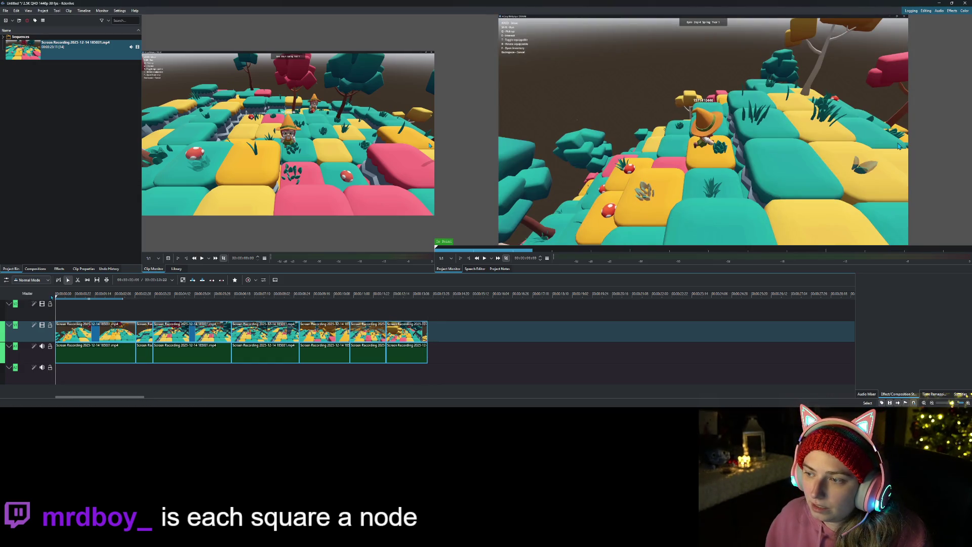
pyautogui.press('space')
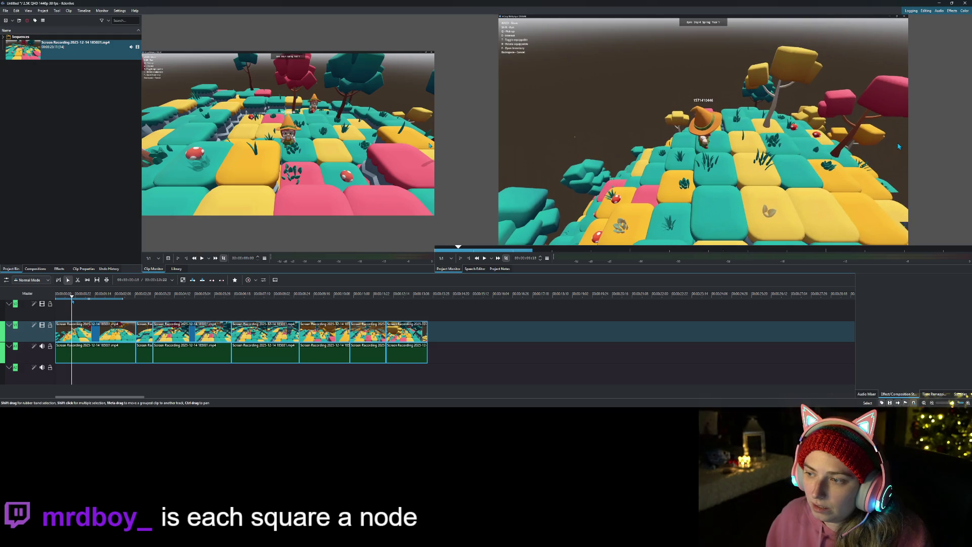
# Step: Trim the first clip's opening and close the gap so the sequence starts at zero
pyautogui.rightClick(79, 339)
pyautogui.click(122, 284)
pyautogui.rightClick(64, 332)
pyautogui.click(95, 357)
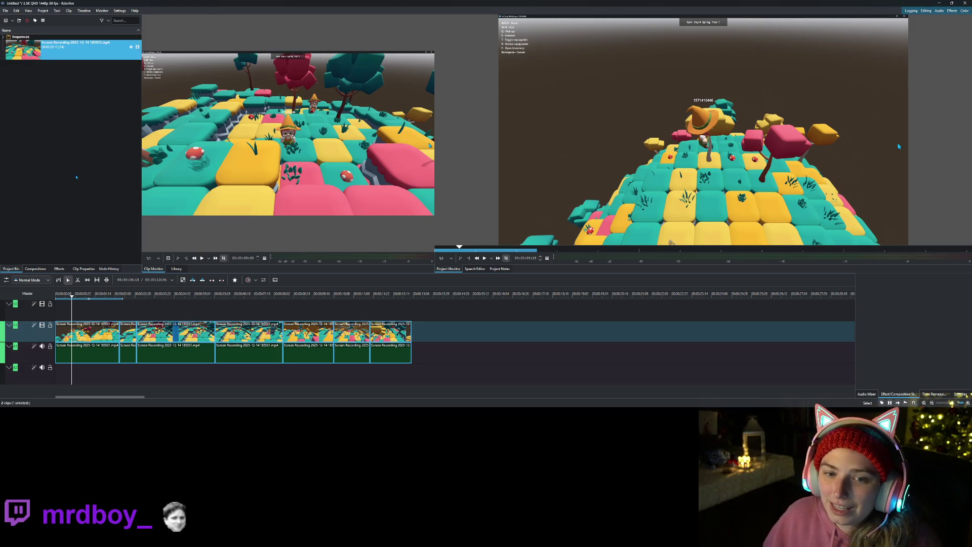
# Step: Clear the Project Bin selection, nudge the playhead forward, and bring up the Save As dialog
pyautogui.click(91, 177)
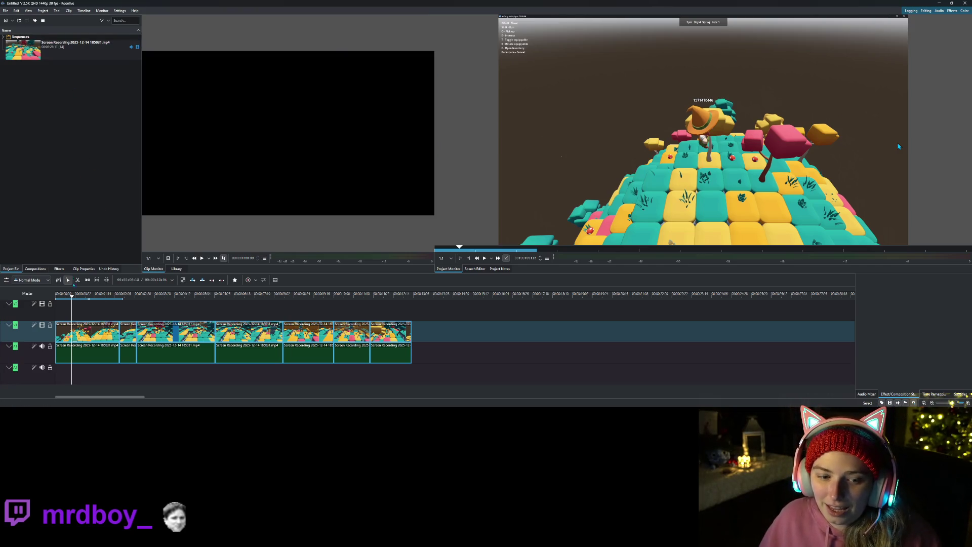
pyautogui.click(76, 295)
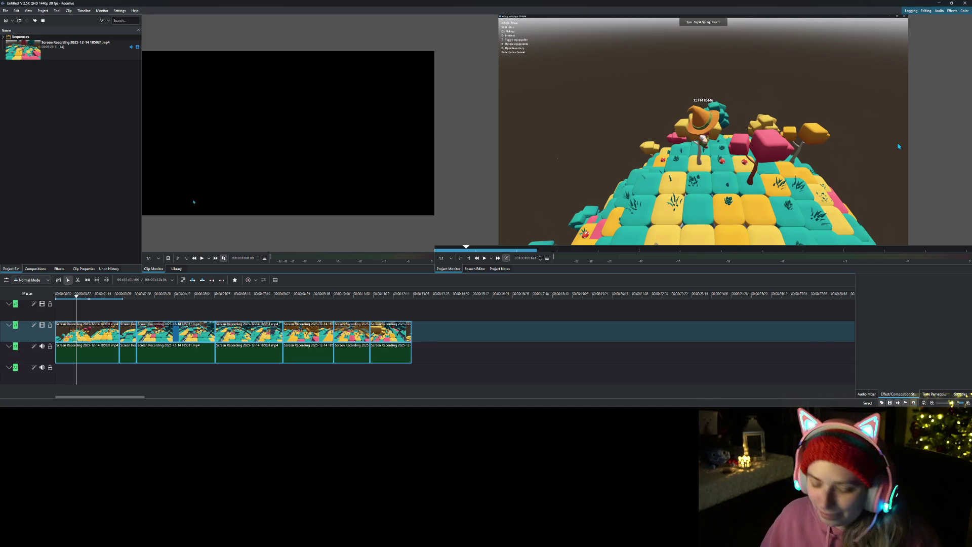
pyautogui.hotkey('ctrl', 's')
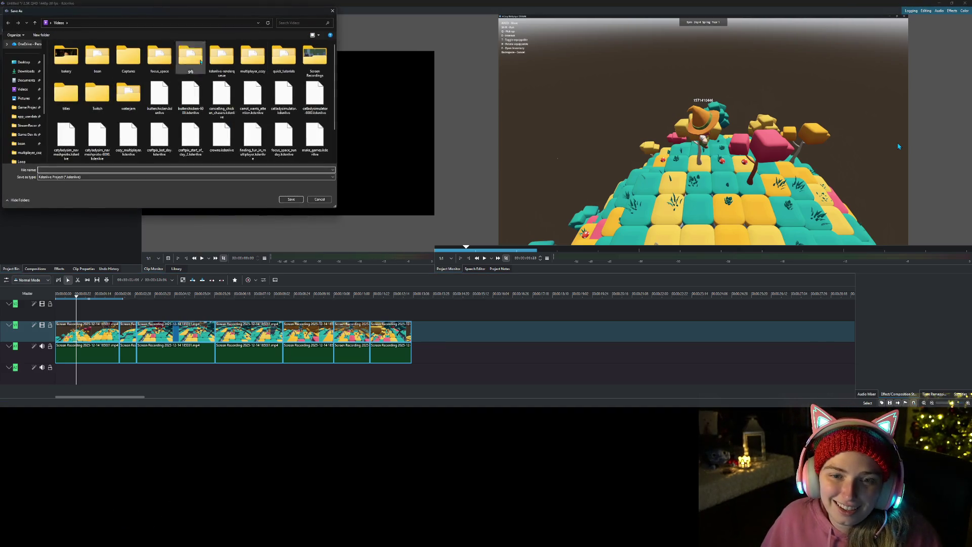
# Step: Save the project in the multiplayer_cozy folder as curved_world_some_tools_dec_14
pyautogui.doubleClick(252, 55)
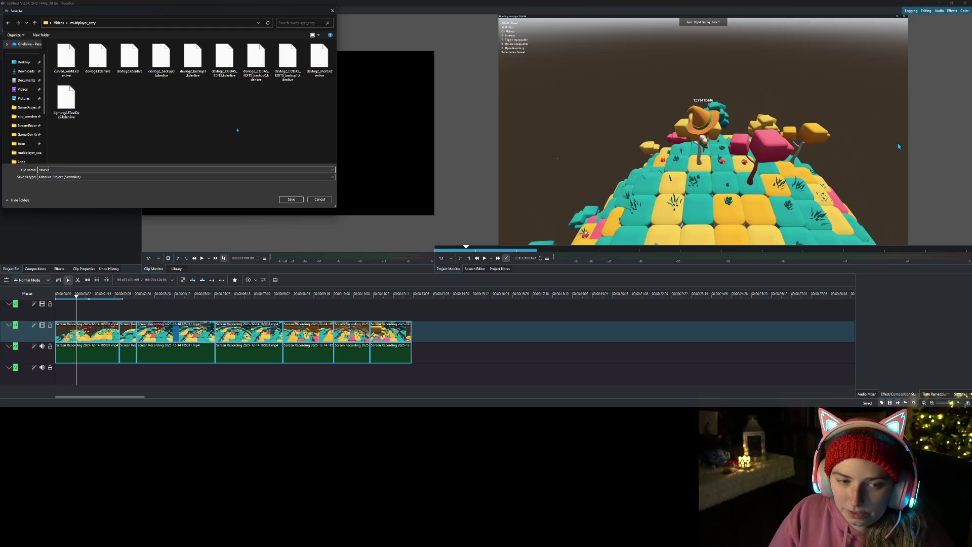
pyautogui.press('BackSpace')
pyautogui.press('BackSpace')
pyautogui.press('BackSpace')
pyautogui.write('cu')
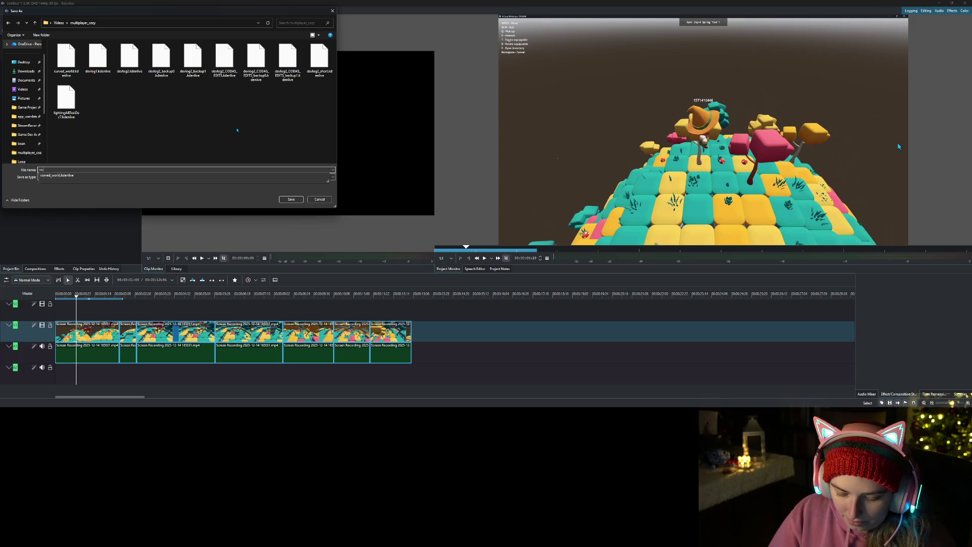
pyautogui.write('l')
pyautogui.write('_some_tools_d')
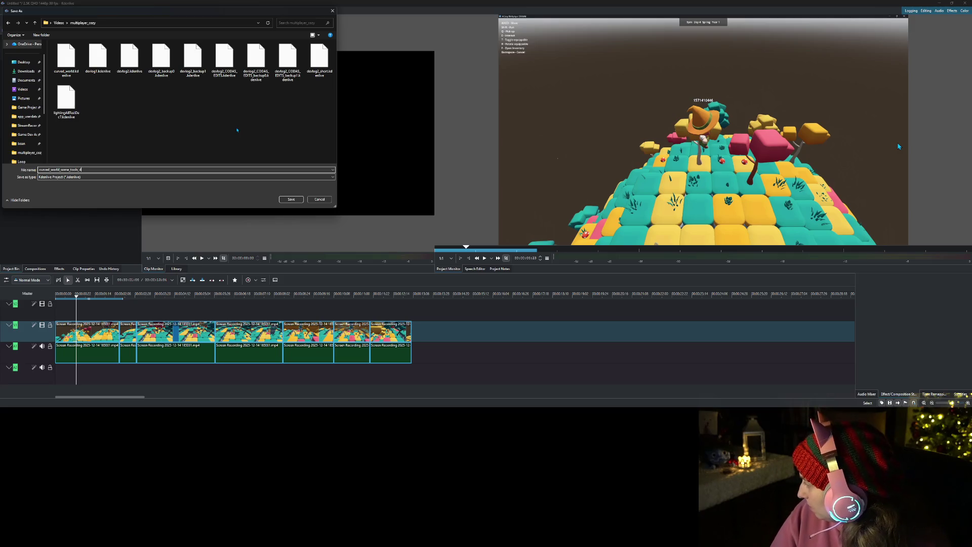
pyautogui.write('14')
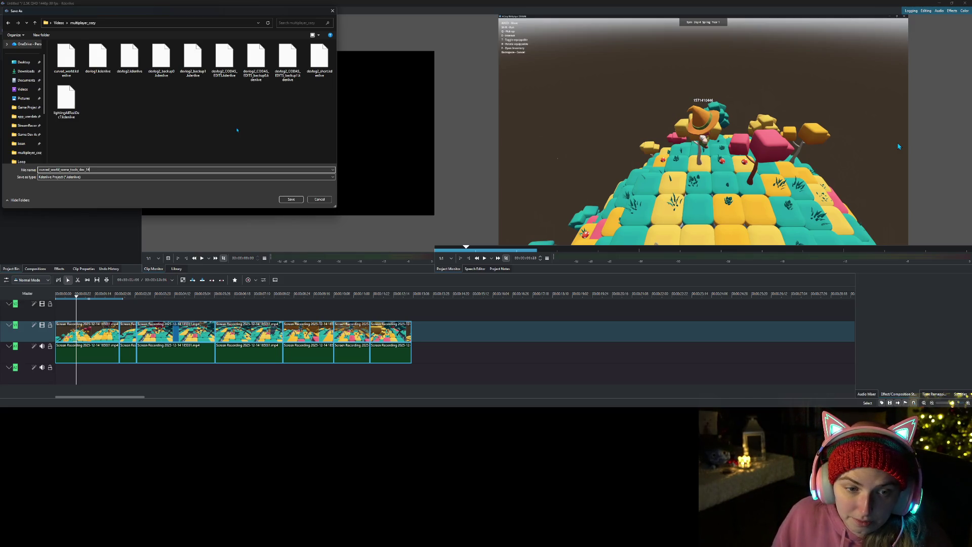
pyautogui.press('Return')
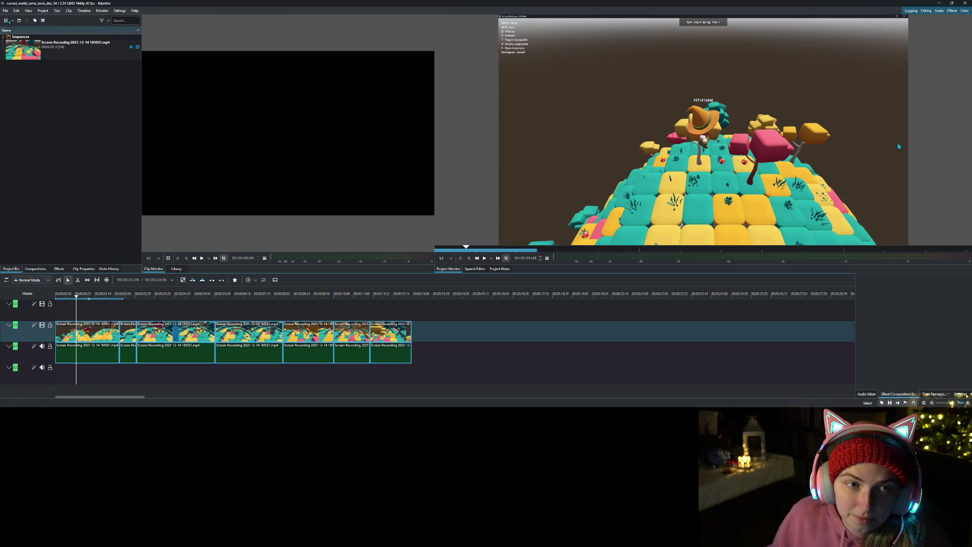
pyautogui.click(43, 11)
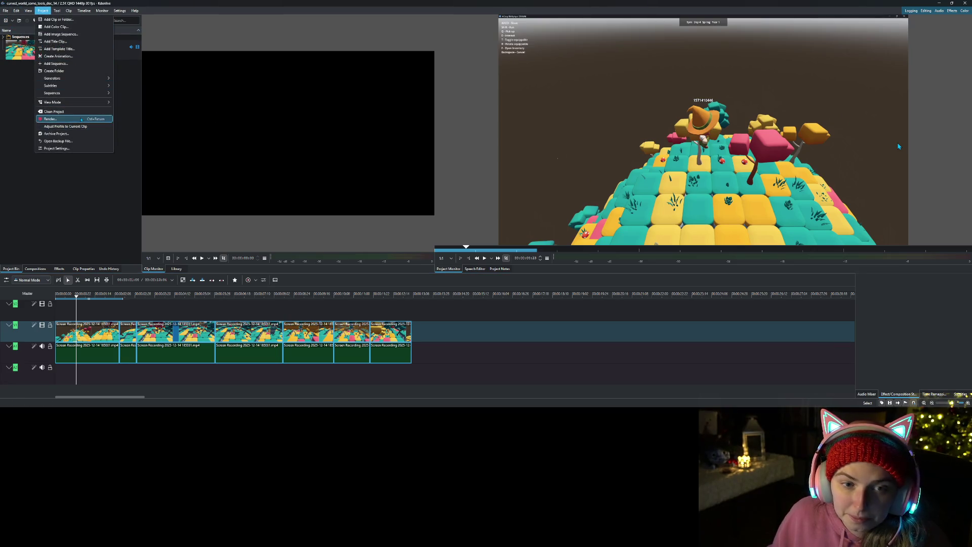
# Step: Render the sequence to curved_world_some_tools_dec_14.mp4 and close the render window when done
pyautogui.click(43, 11)
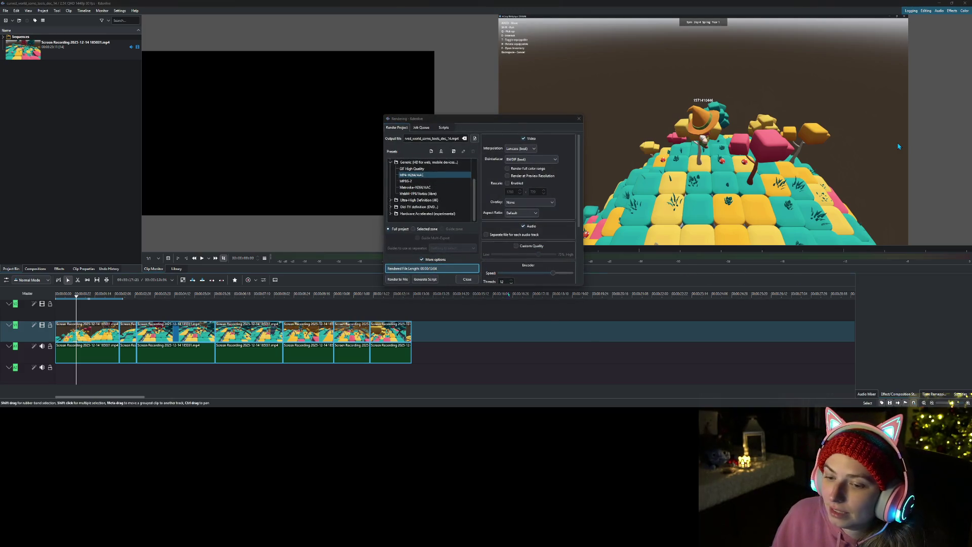
pyautogui.doubleClick(429, 138)
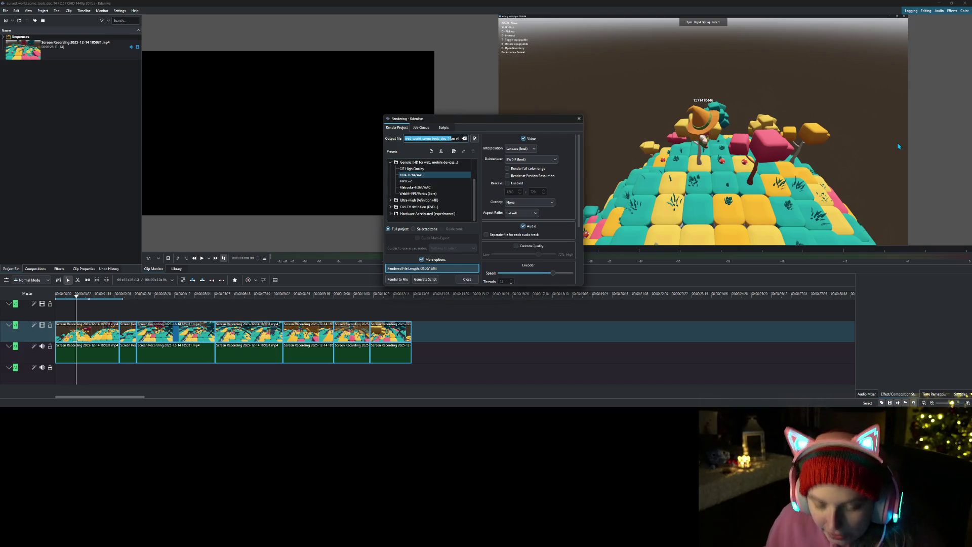
pyautogui.click(474, 139)
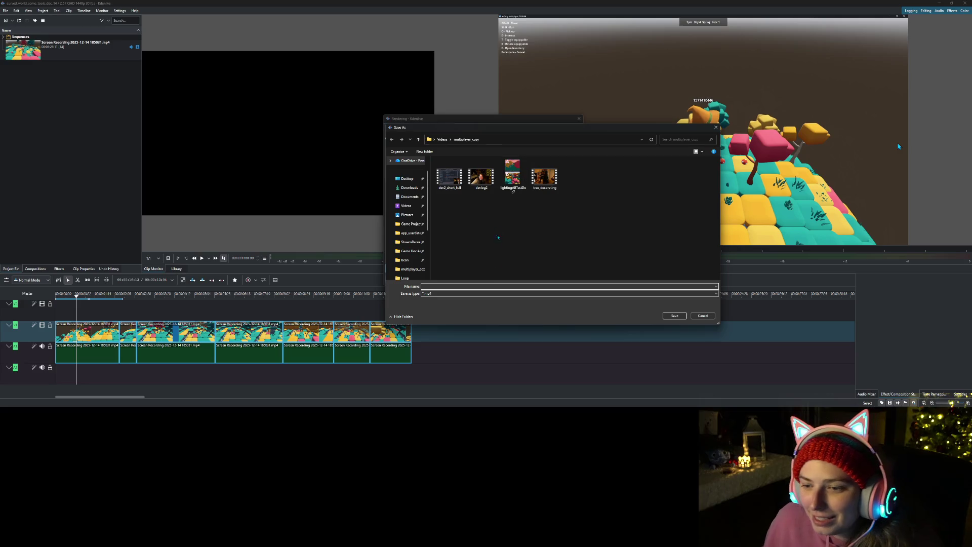
pyautogui.write('curved_world_some_tools_dec_14')
pyautogui.click(673, 315)
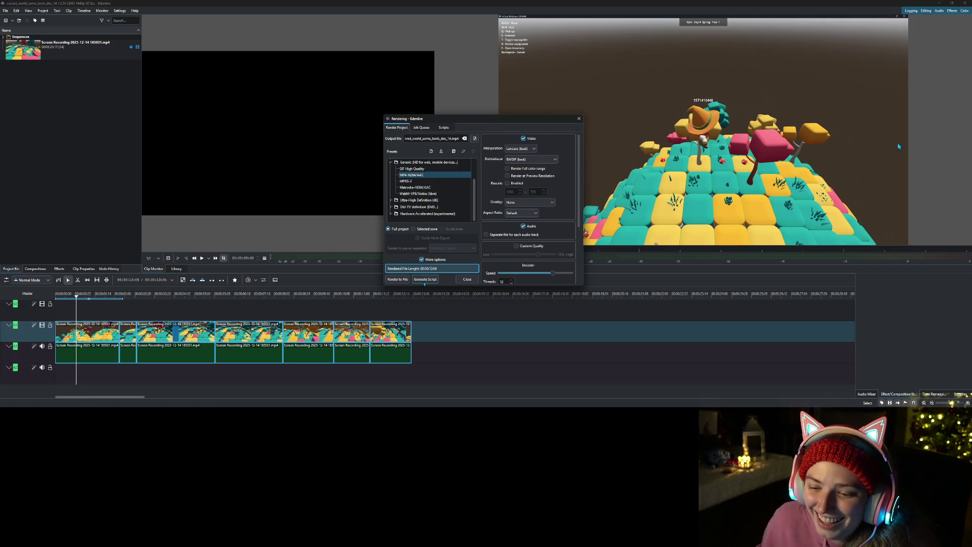
pyautogui.click(406, 281)
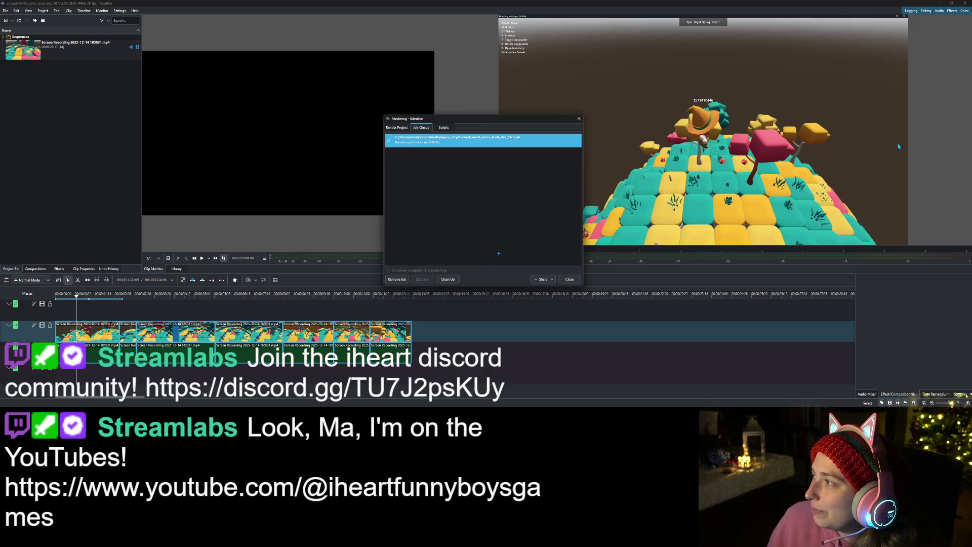
pyautogui.click(569, 279)
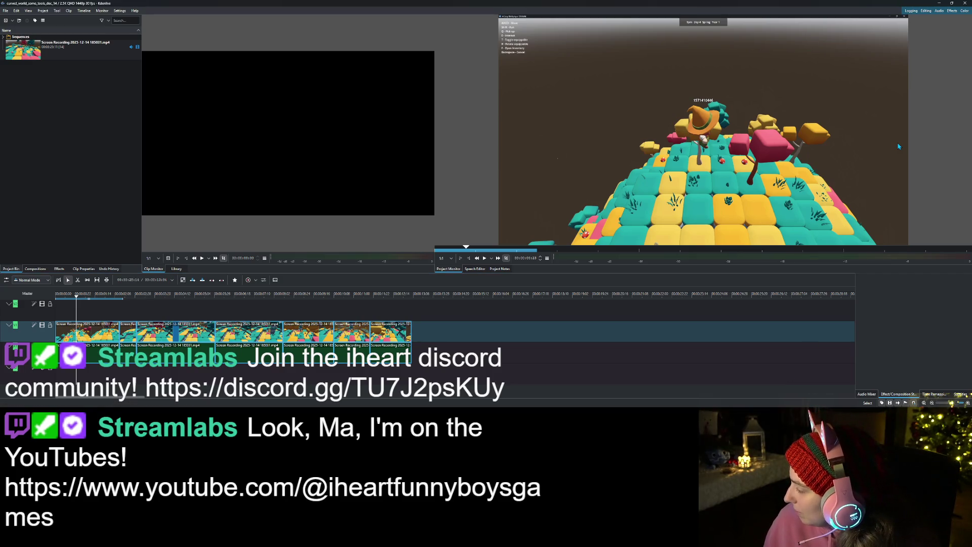
# Step: In Bluesky, start a new post and attach the rendered video from multiplayer_cozy
pyautogui.hotkey('alt', 'Tab')
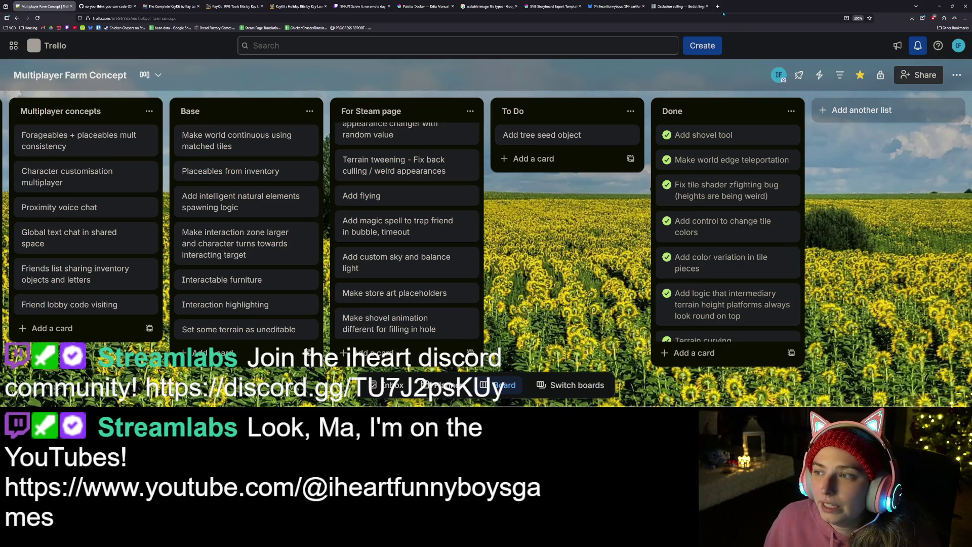
pyautogui.click(615, 6)
pyautogui.click(288, 281)
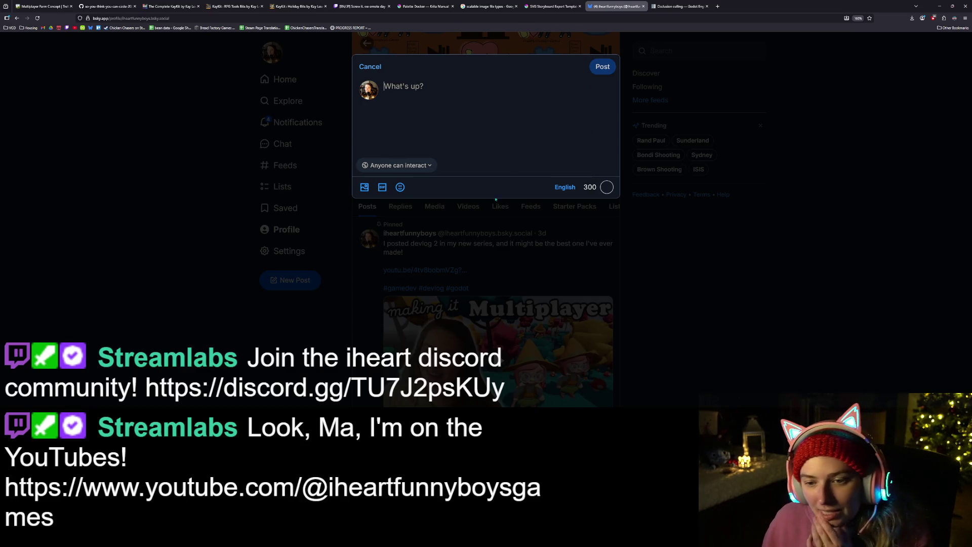
pyautogui.click(365, 187)
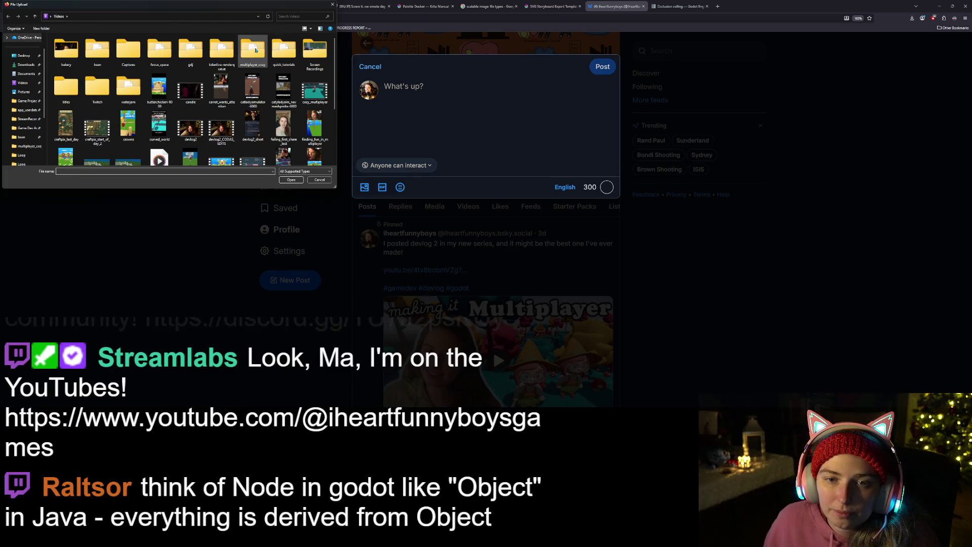
pyautogui.doubleClick(253, 50)
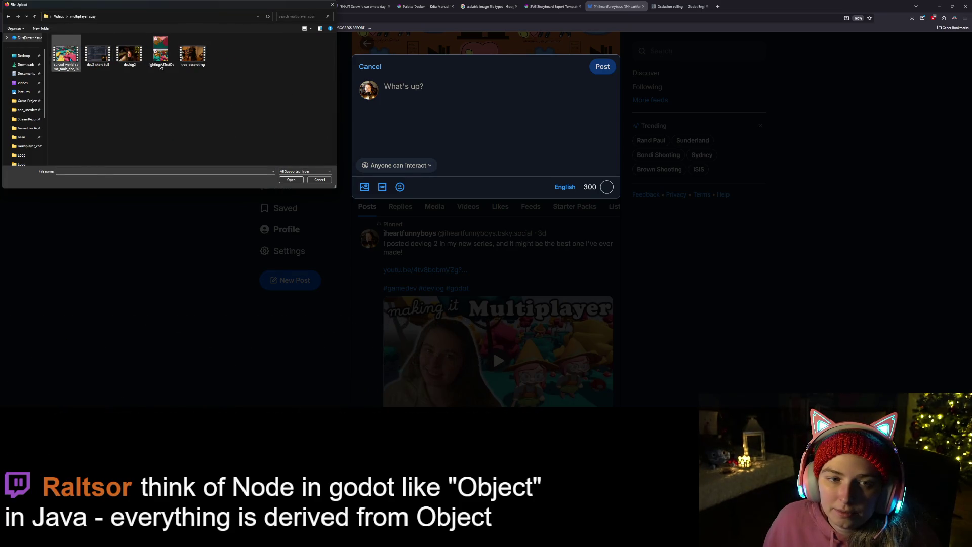
pyautogui.doubleClick(92, 65)
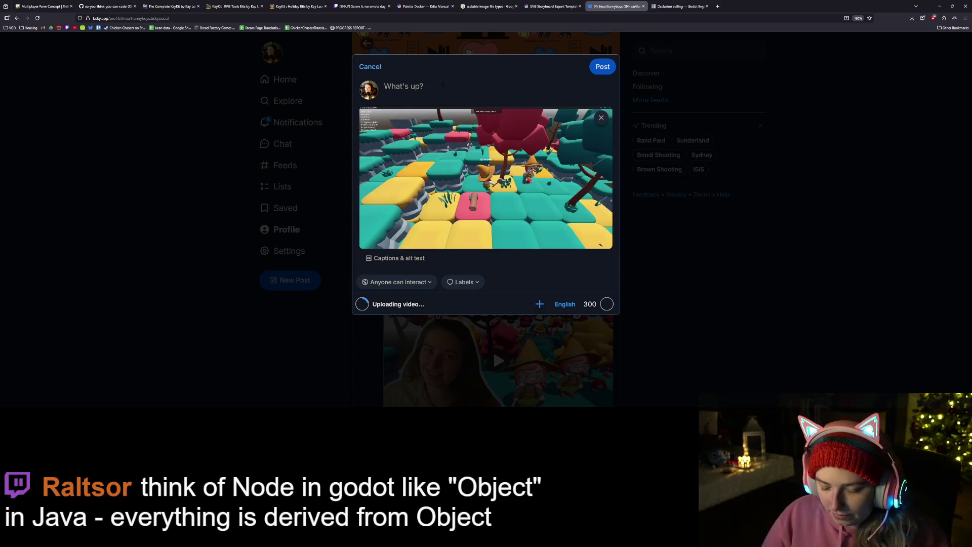
# Step: Write the witch-game caption, add a heart-eyes emoji, and append #gamedev #godot #multiplayer on a new line
pyautogui.write('Ma')
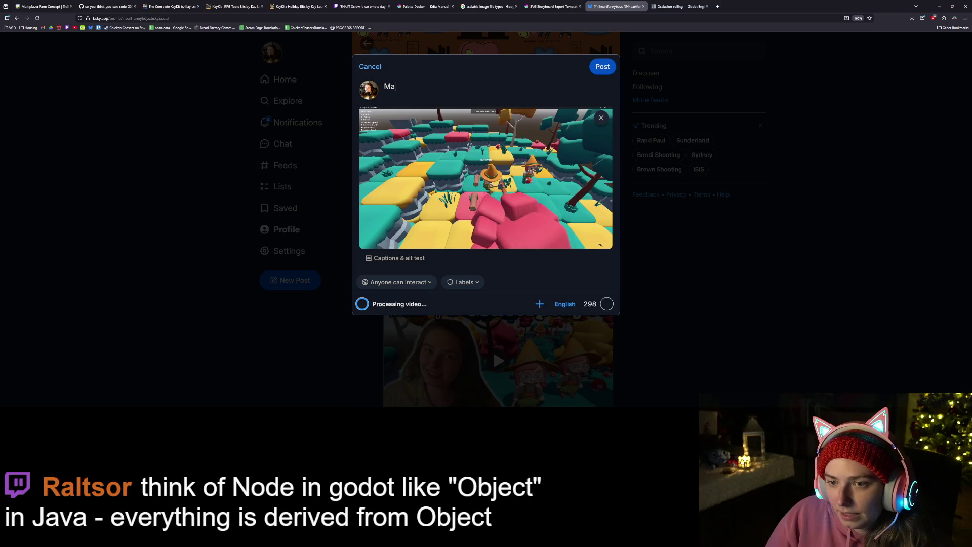
pyautogui.write('king a co')
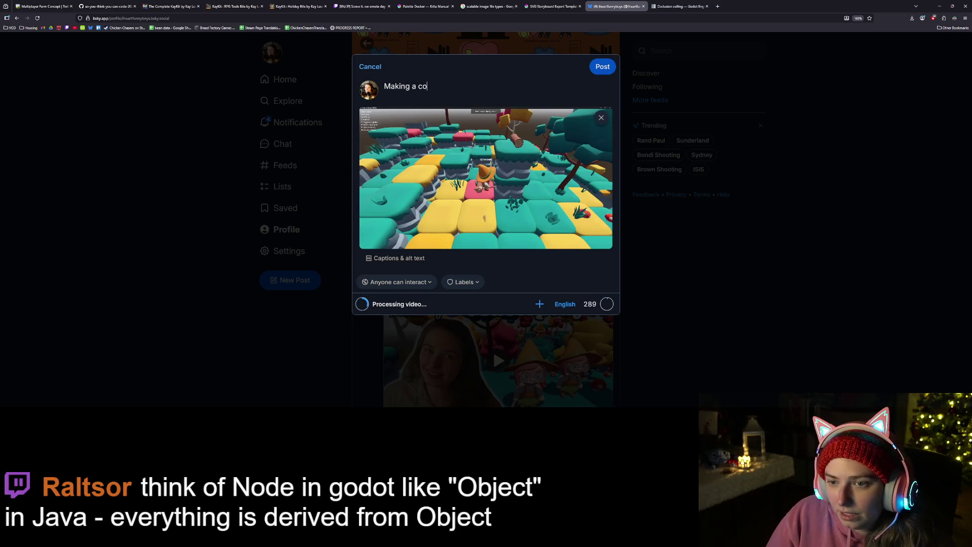
pyautogui.write('zy multiplayer')
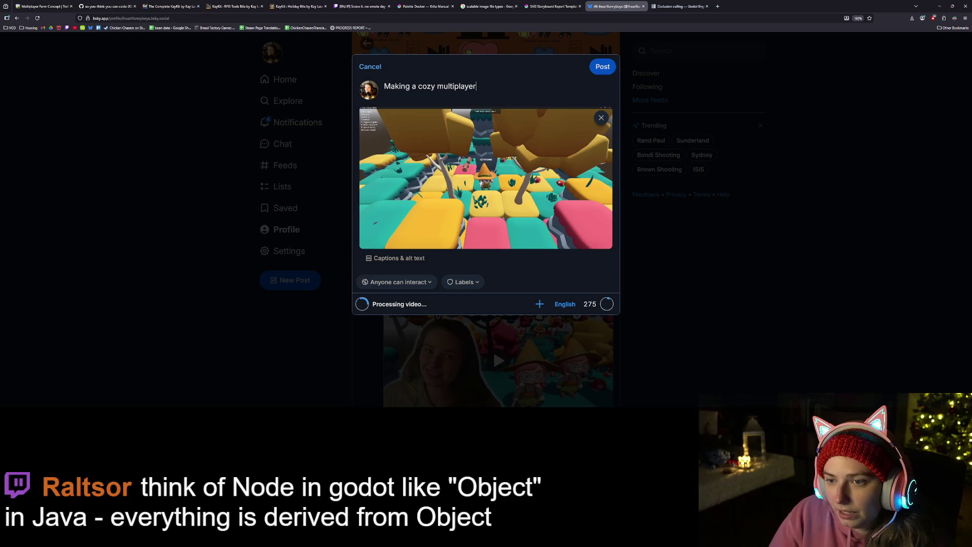
pyautogui.write(' game about witc')
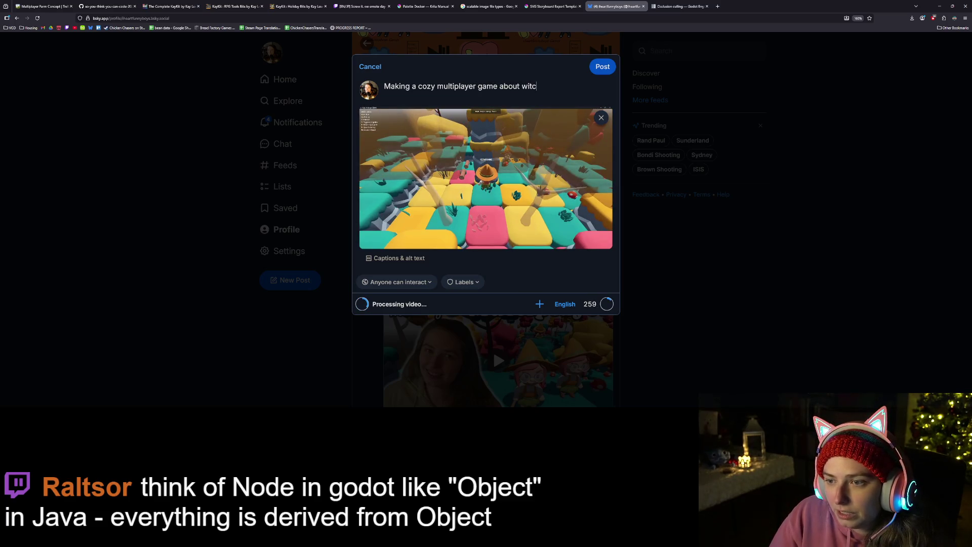
pyautogui.write('hes, li')
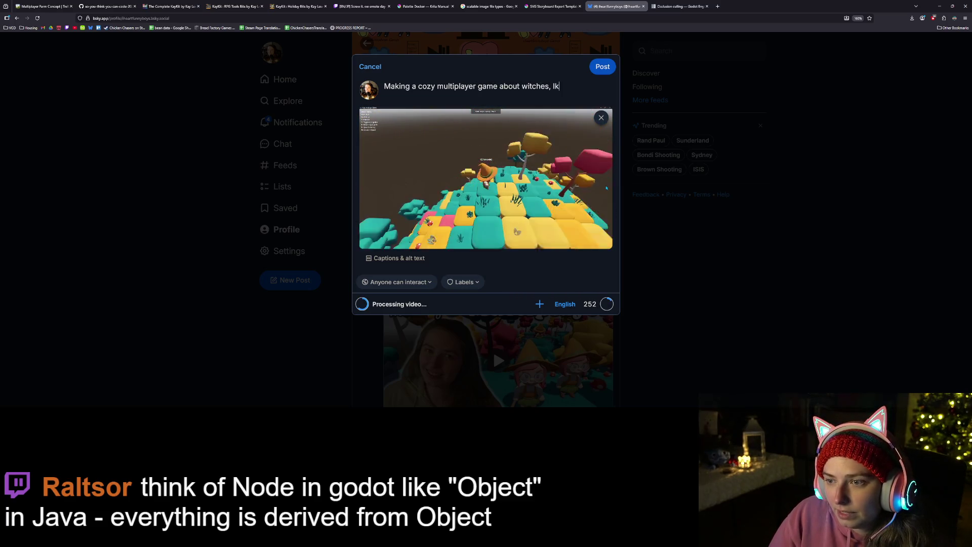
pyautogui.write('king my ')
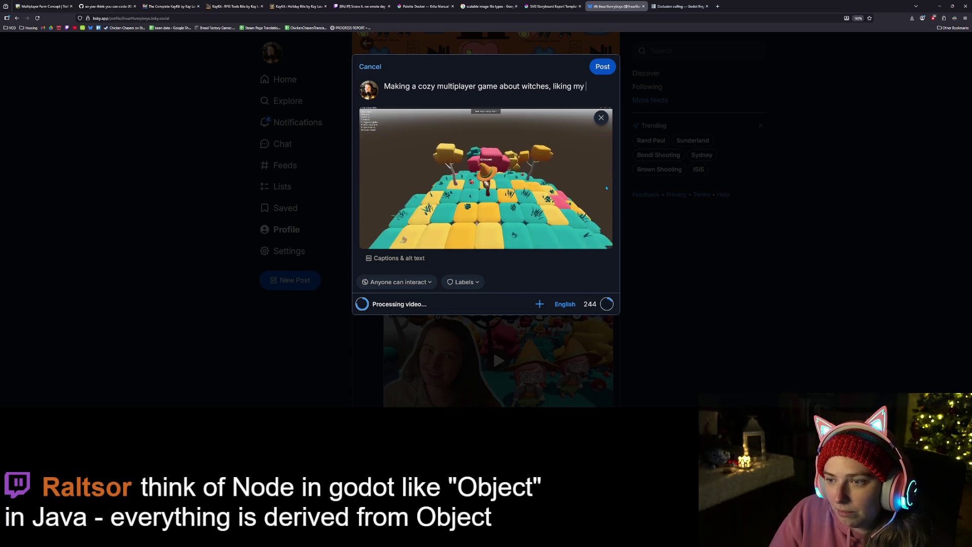
pyautogui.write('curve')
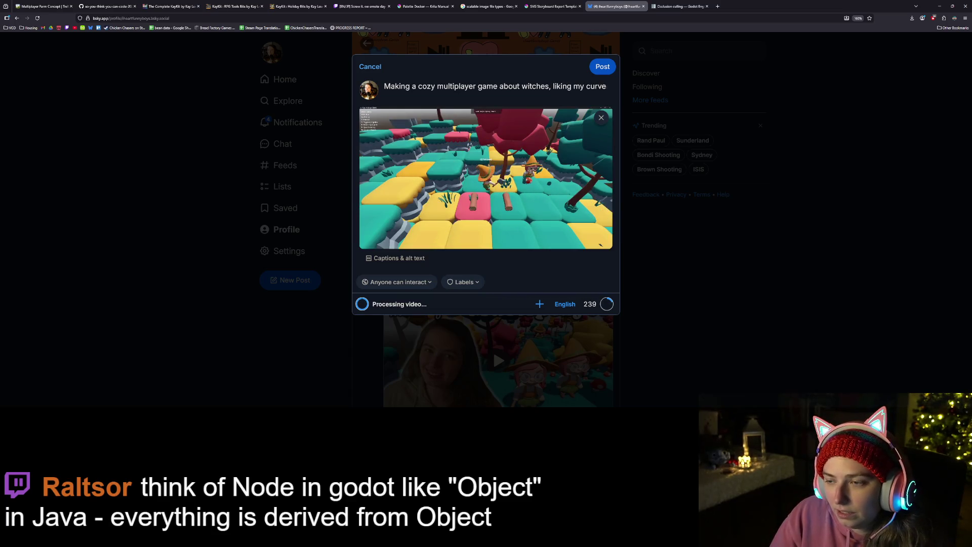
pyautogui.press('BackSpace')
pyautogui.write('y world ')
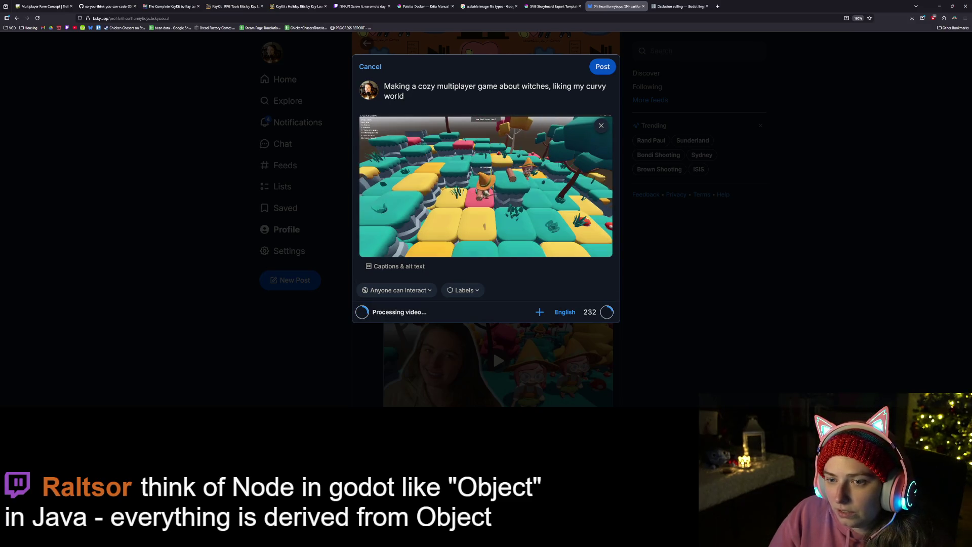
pyautogui.write('shader.')
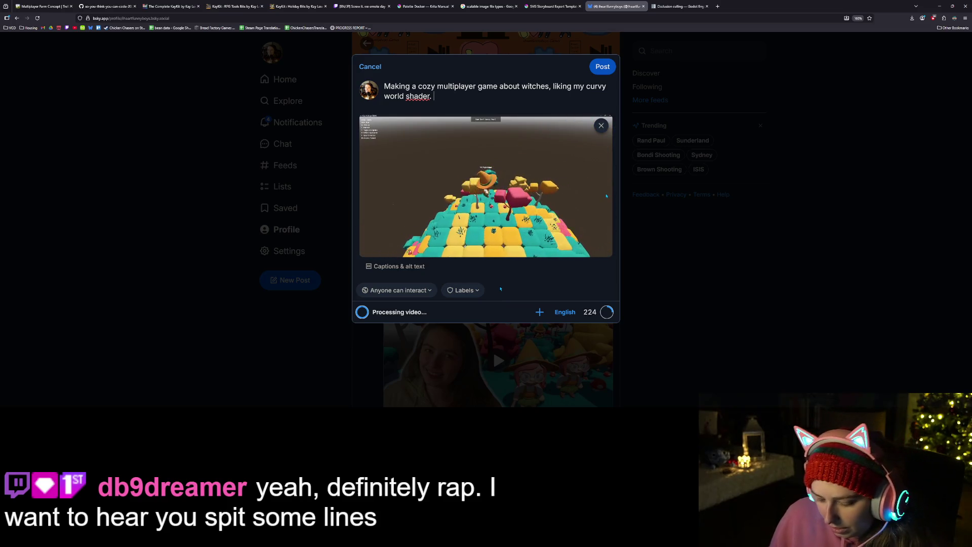
pyautogui.press('super+period')
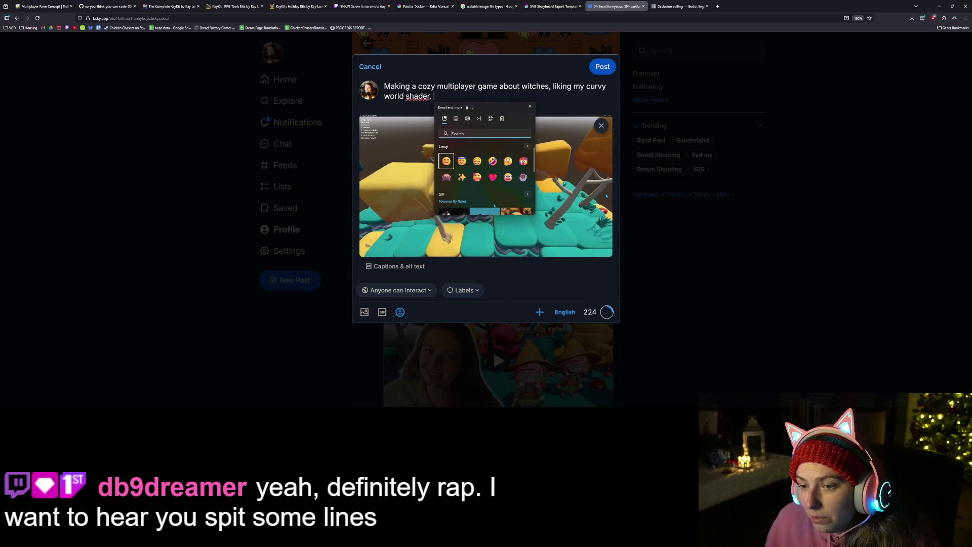
pyautogui.click(456, 118)
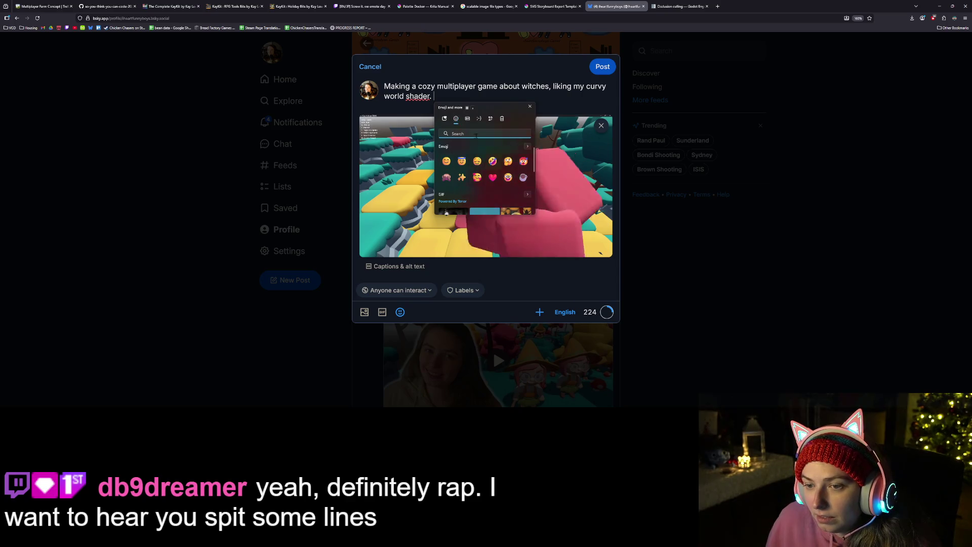
pyautogui.scroll(-5, 482, 196)
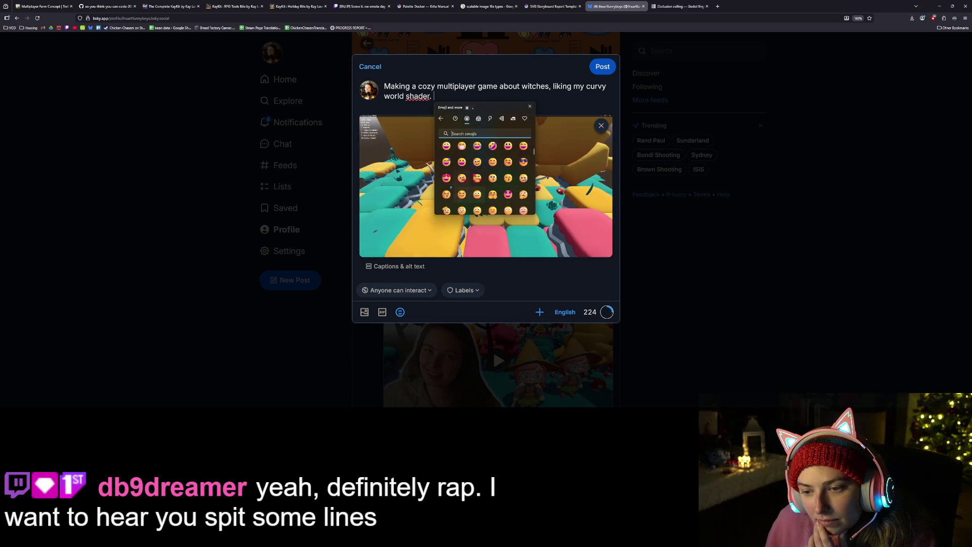
pyautogui.click(447, 178)
pyautogui.click(556, 100)
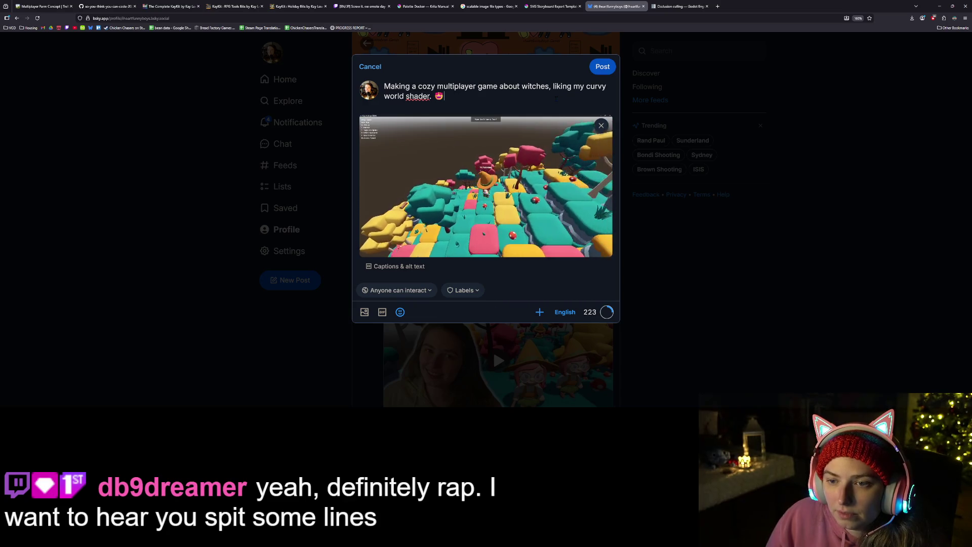
pyautogui.press('Return')
pyautogui.press('Return')
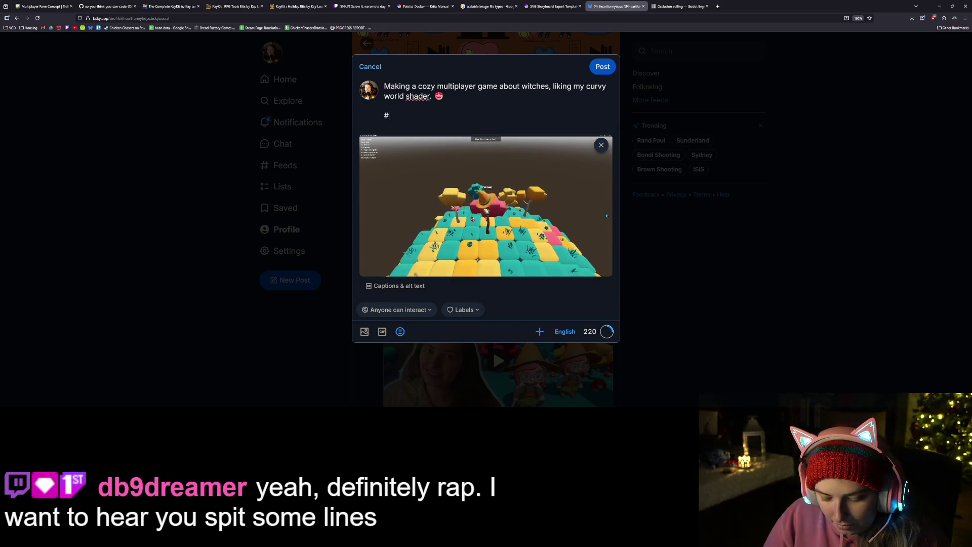
pyautogui.write('#gamedev #godot ')
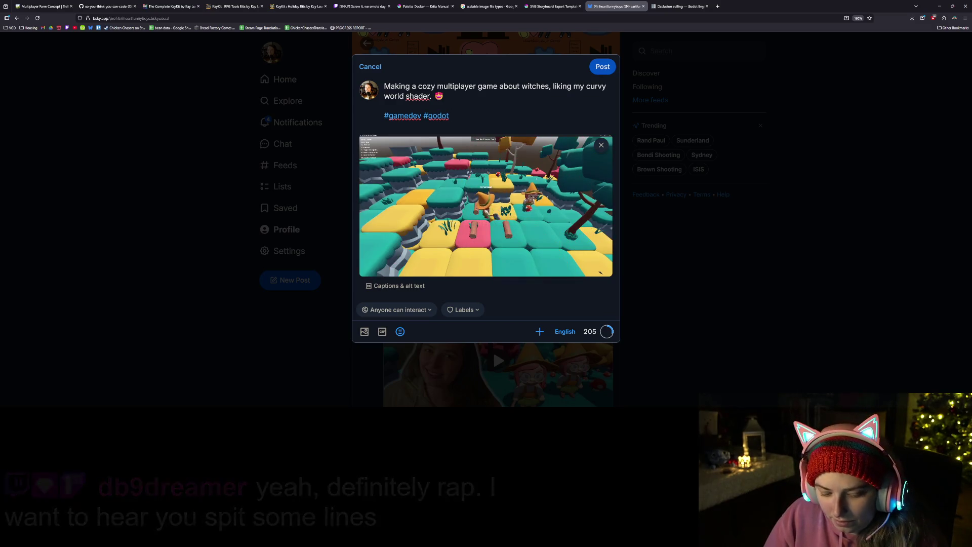
pyautogui.write('#multiplayer')
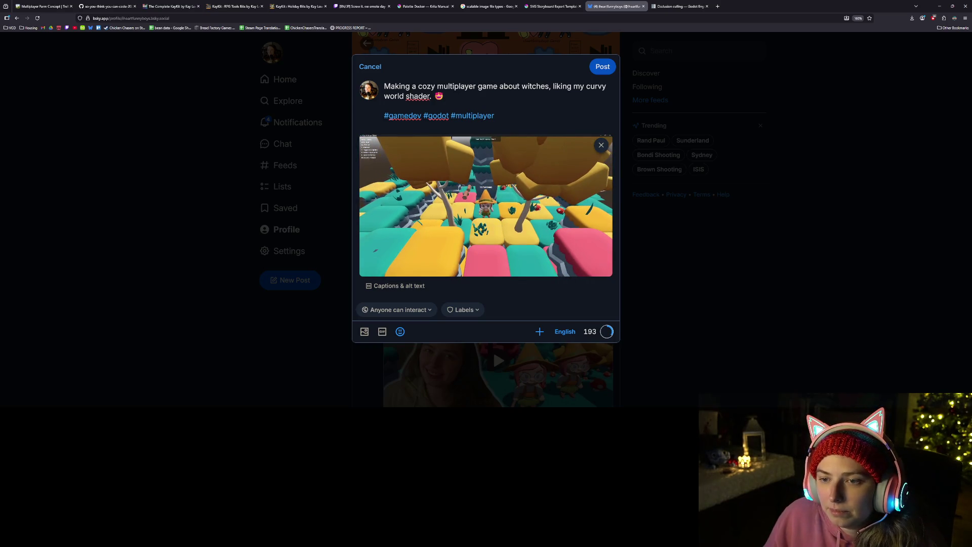
# Step: Publish the video post and reload the profile page to show it
pyautogui.click(603, 76)
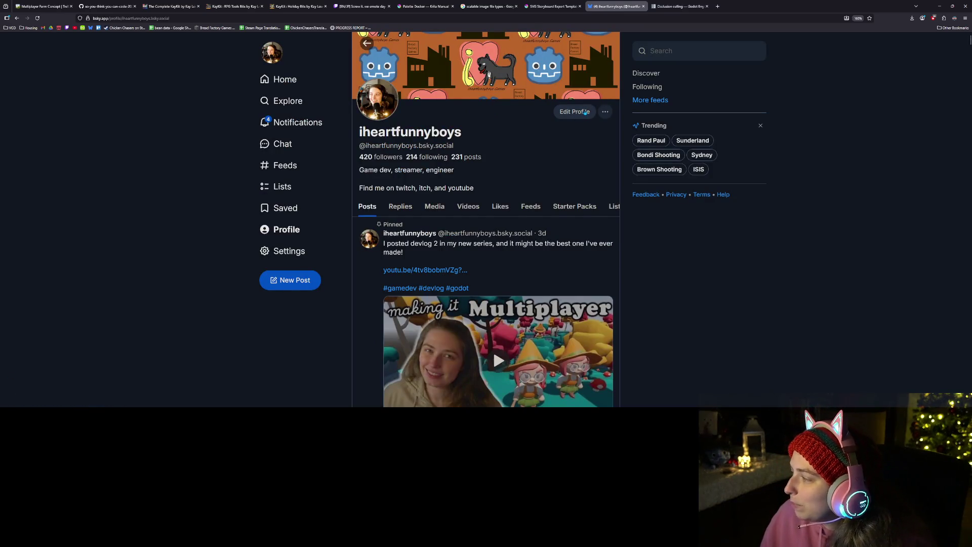
pyautogui.hotkey('ctrl', 'l')
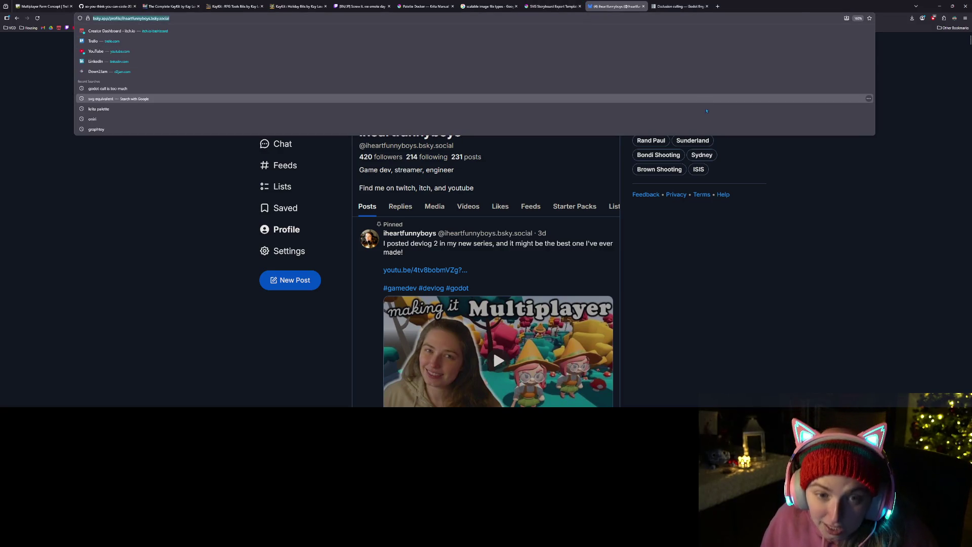
pyautogui.click(685, 308)
pyautogui.scroll(-3, 367, 258)
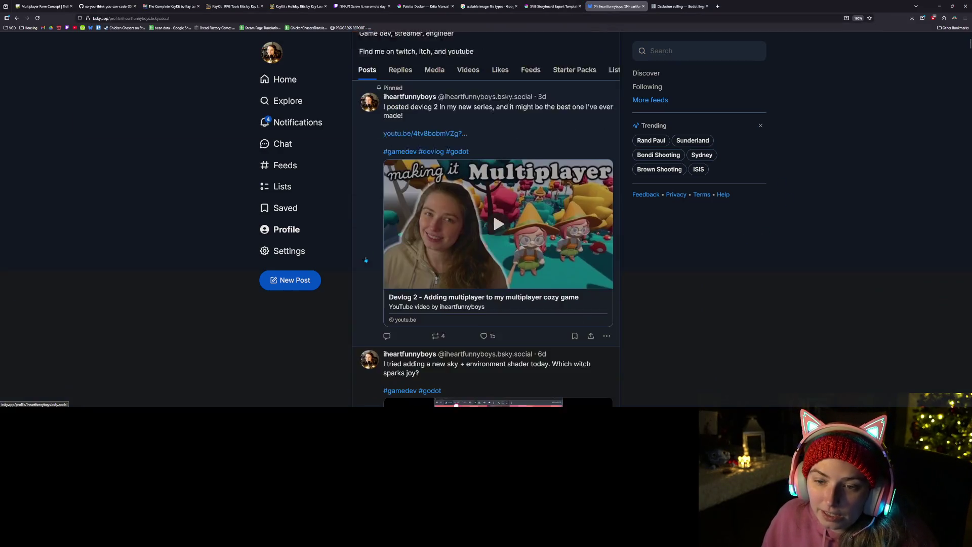
pyautogui.scroll(-3, 427, 287)
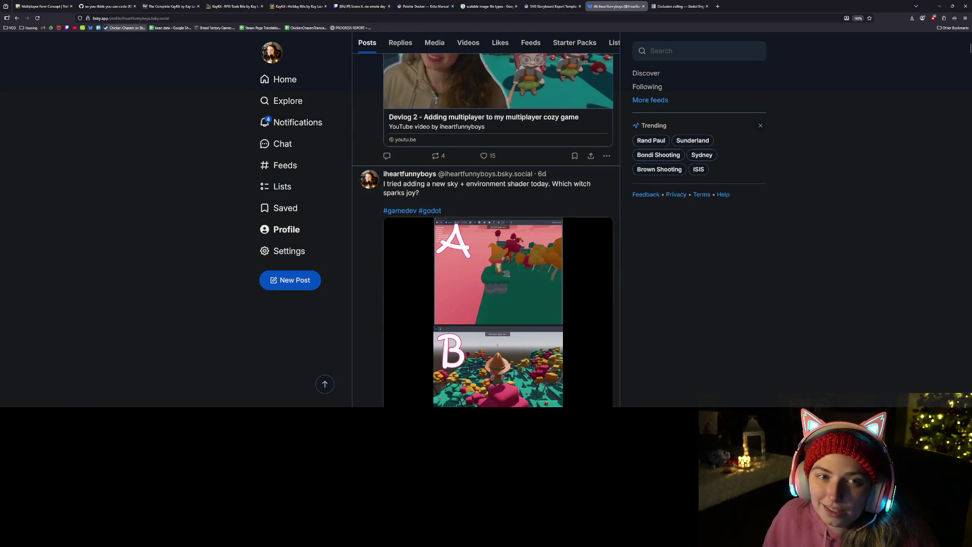
pyautogui.click(36, 18)
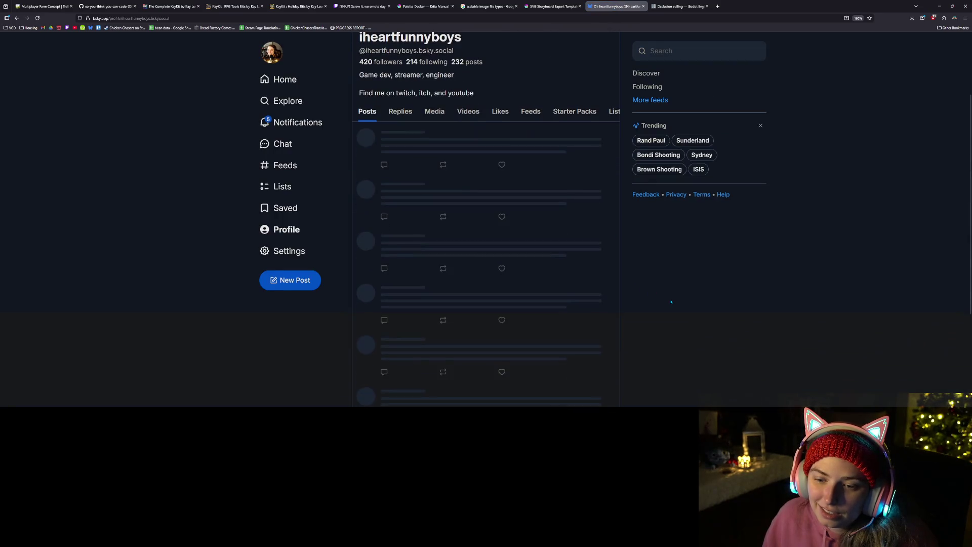
# Step: Open the newly published witch-game post on its own page
pyautogui.scroll(-5, 493, 254)
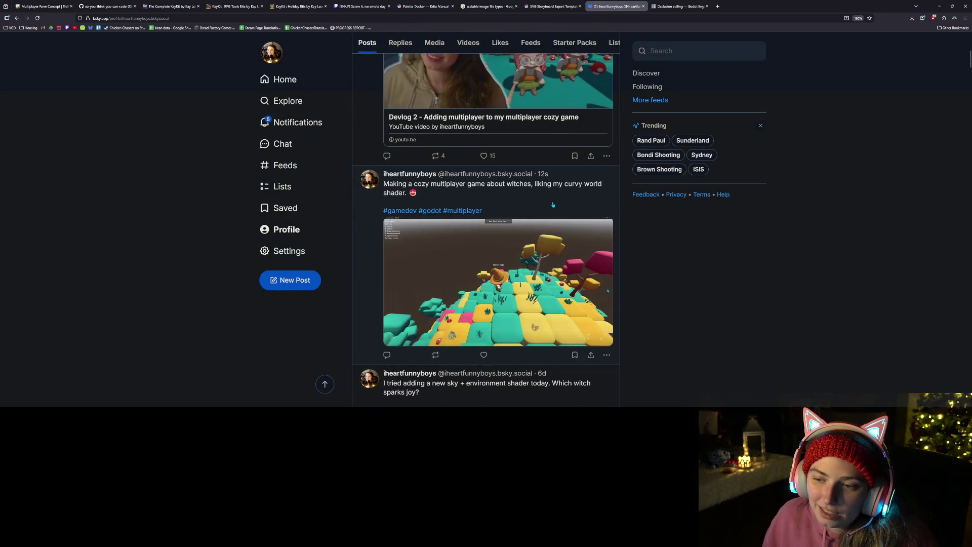
pyautogui.click(553, 204)
pyautogui.click(420, 19)
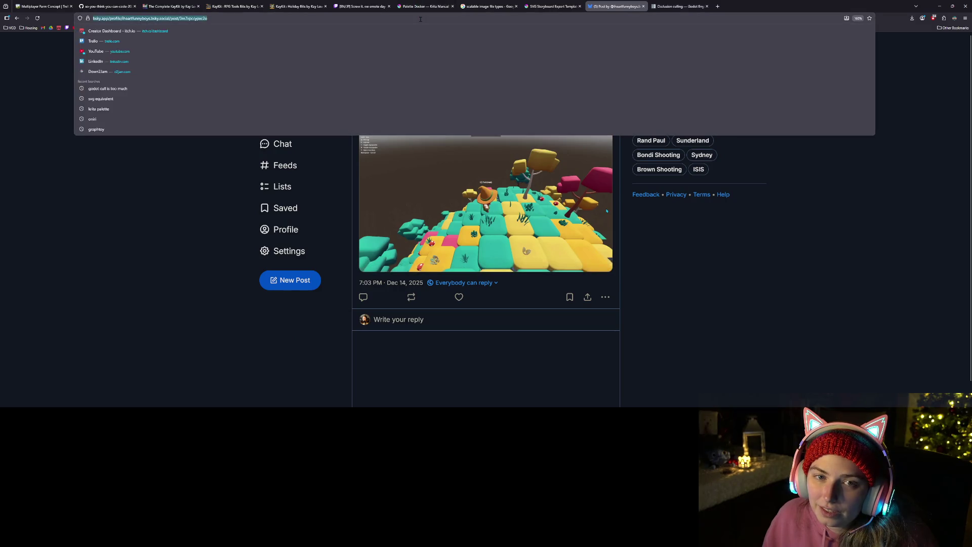
pyautogui.click(374, 270)
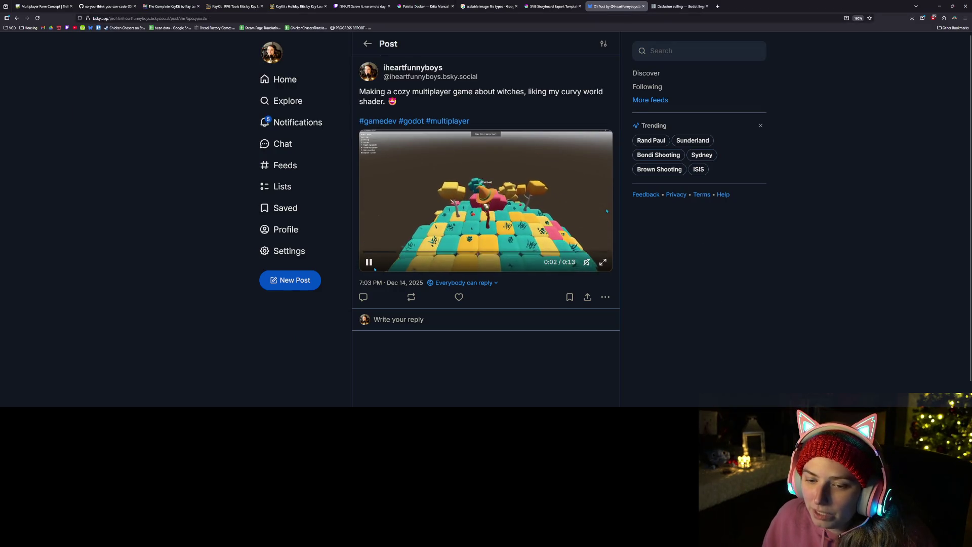